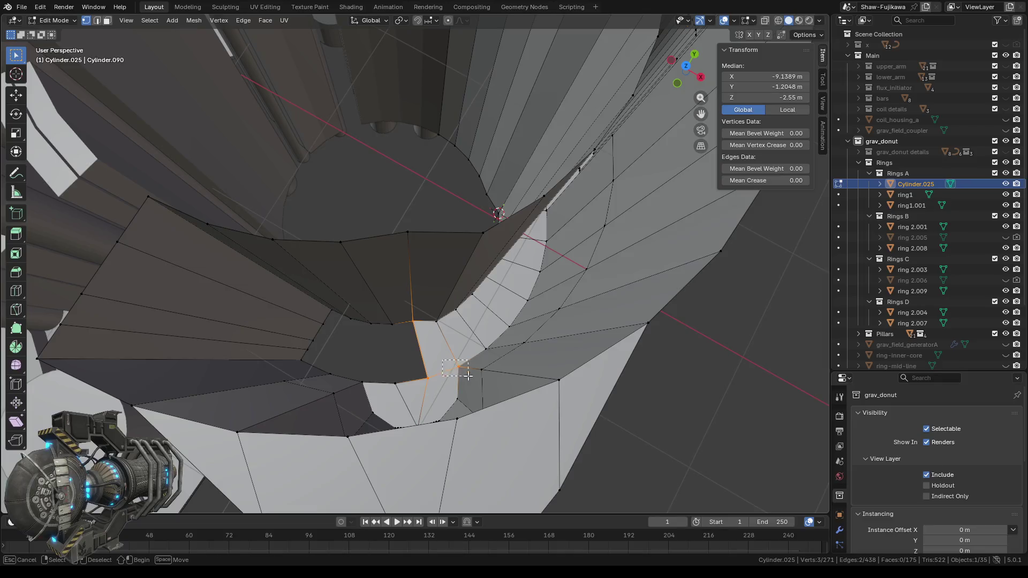
- Connect two vertex pairs with J to split the ring's inner wall faces
{"action": "left_click", "coordinate": [459, 362], "text": "shift"}
{"action": "left_click_drag", "start_coordinate": [377, 318], "coordinate": [397, 385]}
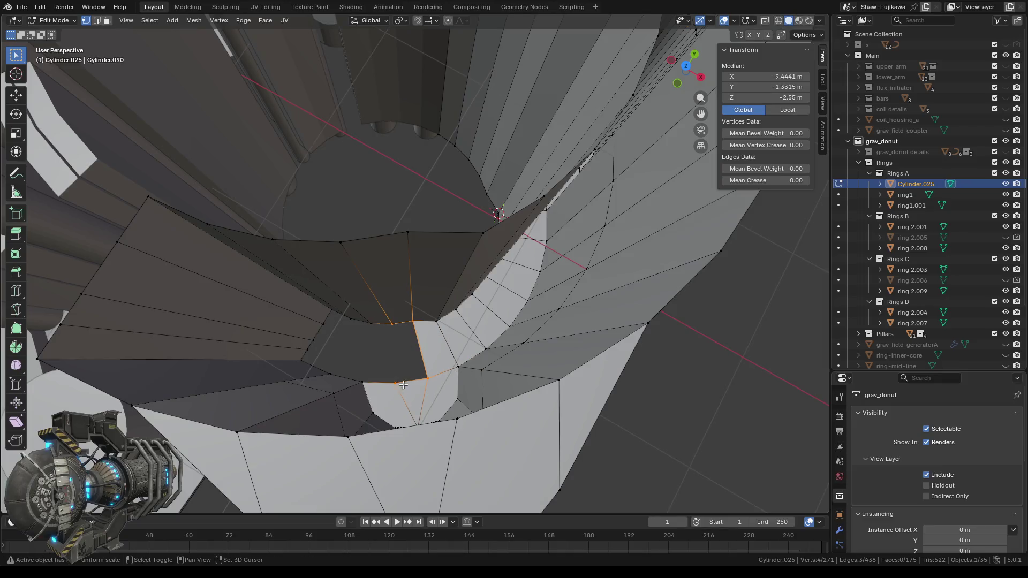
{"action": "key", "text": "j"}
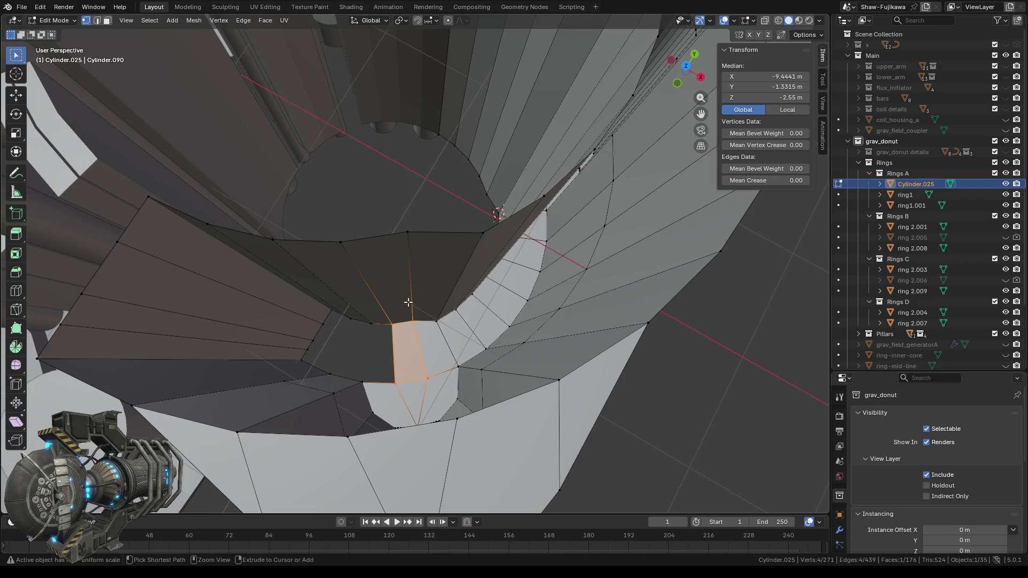
{"action": "middle_click_drag", "start_coordinate": [433, 388], "coordinate": [420, 328]}
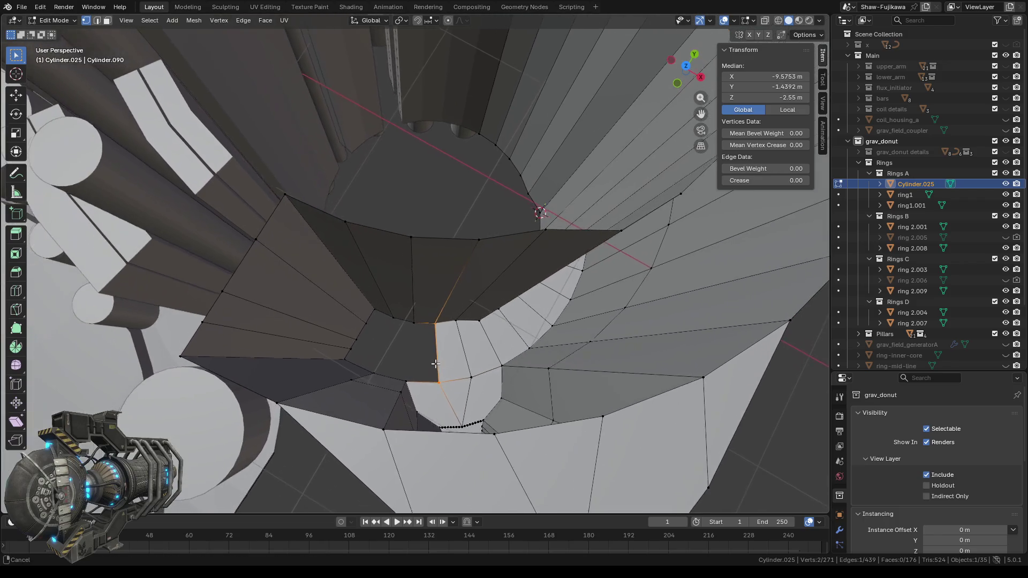
{"action": "left_click_drag", "start_coordinate": [403, 316], "coordinate": [422, 386], "text": "shift"}
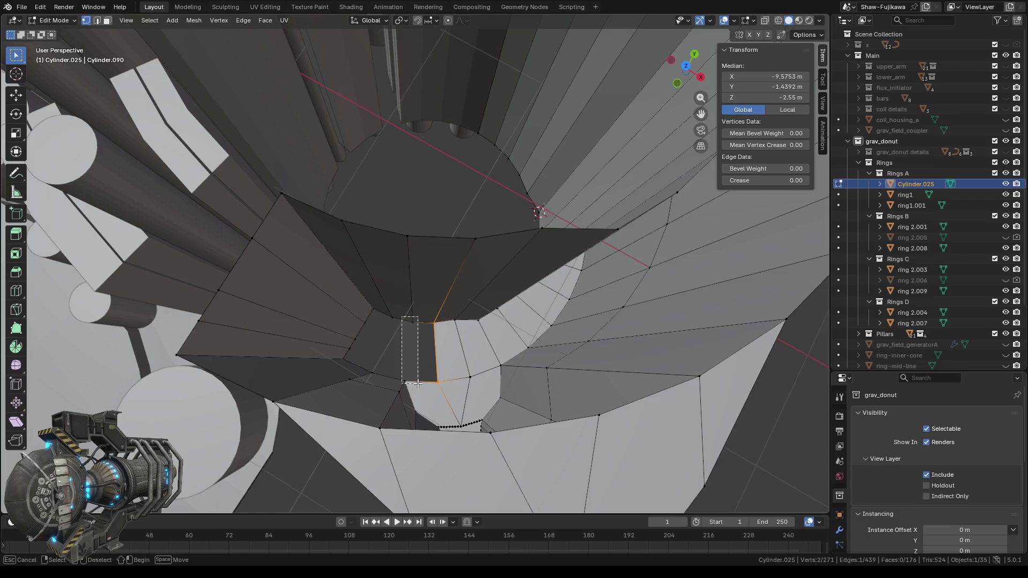
{"action": "key", "text": "j"}
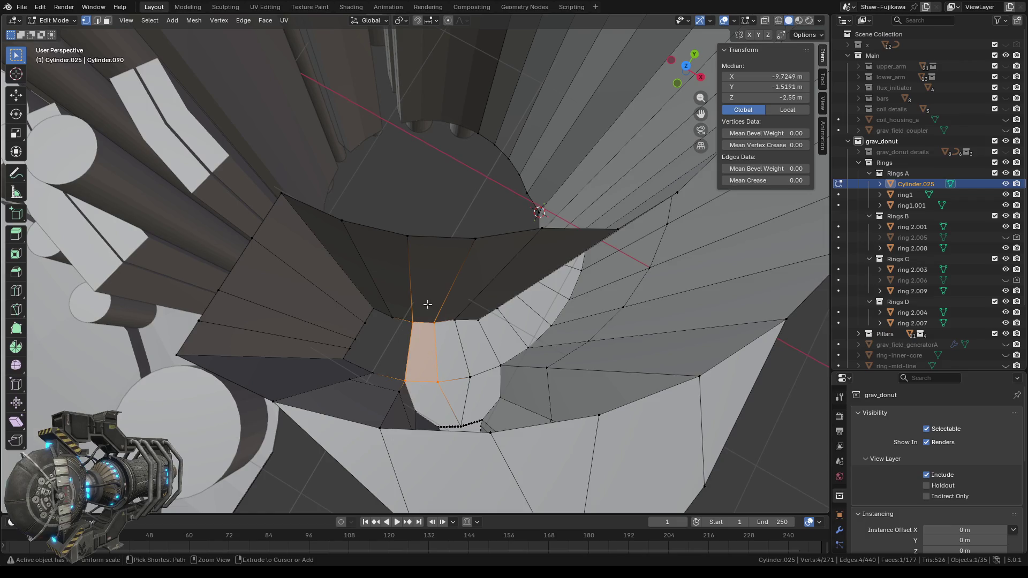
- Fill the four-corner opening beside the new edges with a quad face
{"action": "left_click", "coordinate": [400, 321], "text": "shift"}
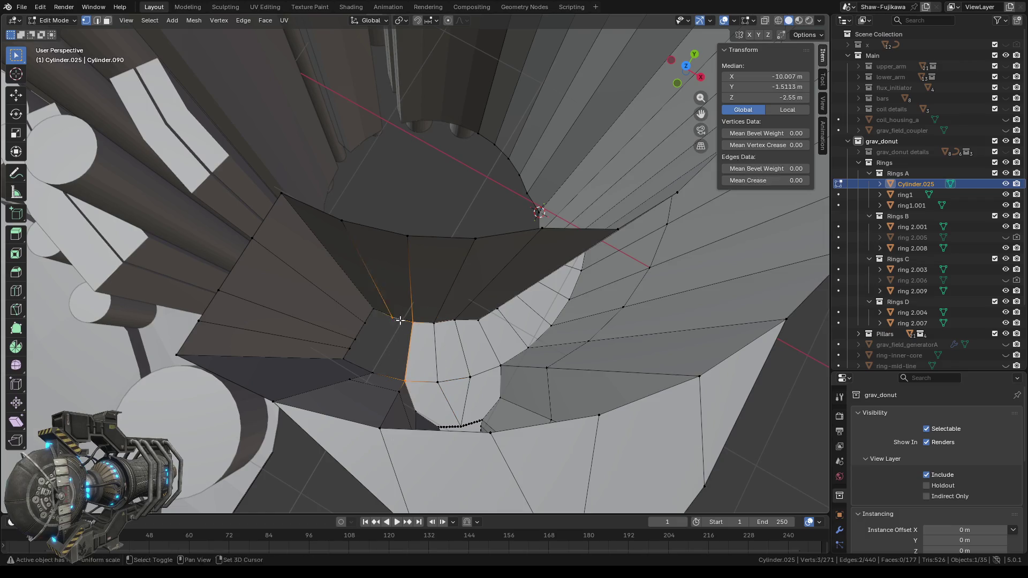
{"action": "left_click", "coordinate": [370, 369], "text": "shift"}
{"action": "key", "text": "f"}
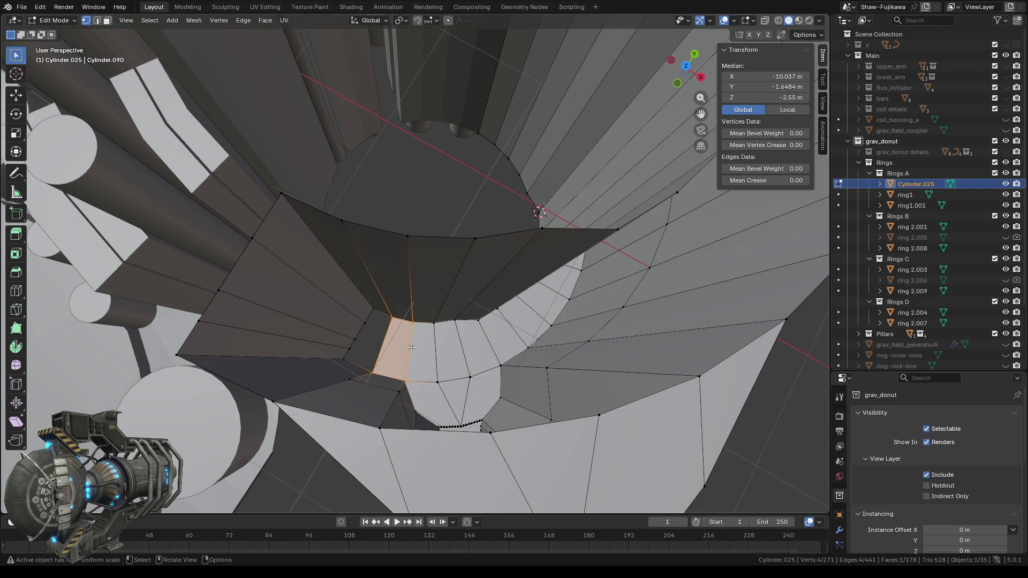
- Select the left edge and adjacent vertices bordering the next opening
{"action": "middle_click_drag", "start_coordinate": [414, 327], "coordinate": [409, 319]}
{"action": "left_click", "coordinate": [405, 381], "text": "shift"}
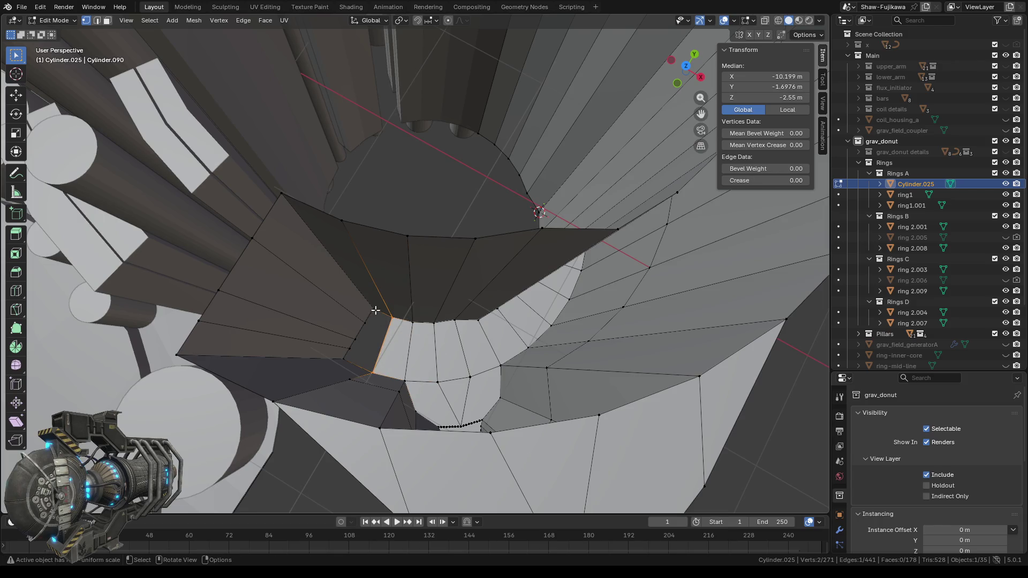
{"action": "mouse_move", "coordinate": [348, 368]}
{"action": "middle_mouse_down"}
{"action": "mouse_move", "coordinate": [374, 362]}
{"action": "mouse_move", "coordinate": [363, 351]}
{"action": "middle_mouse_up"}
{"action": "left_click", "coordinate": [368, 327], "text": "shift"}
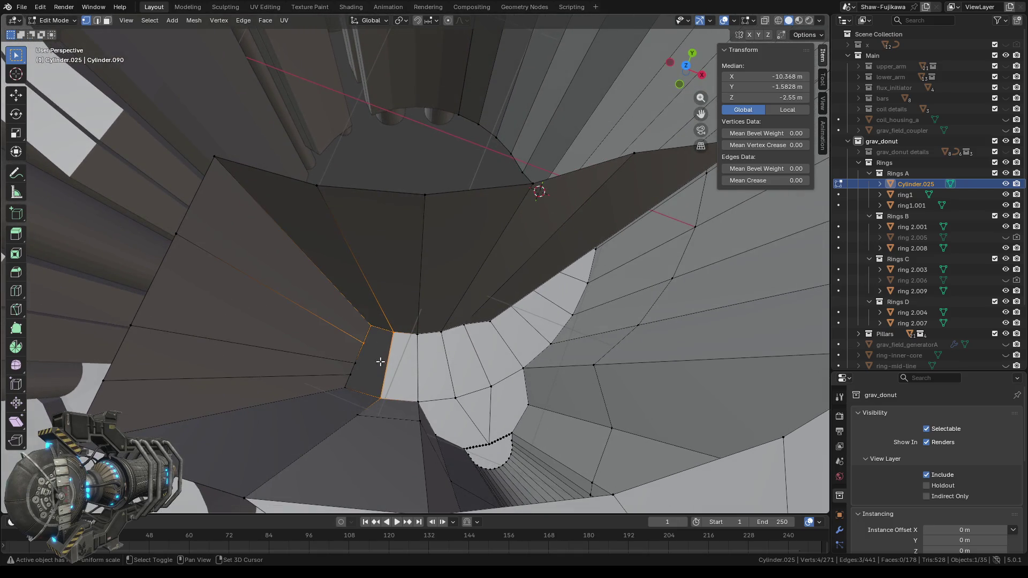
{"action": "left_click_drag", "start_coordinate": [332, 356], "coordinate": [361, 390], "text": "shift"}
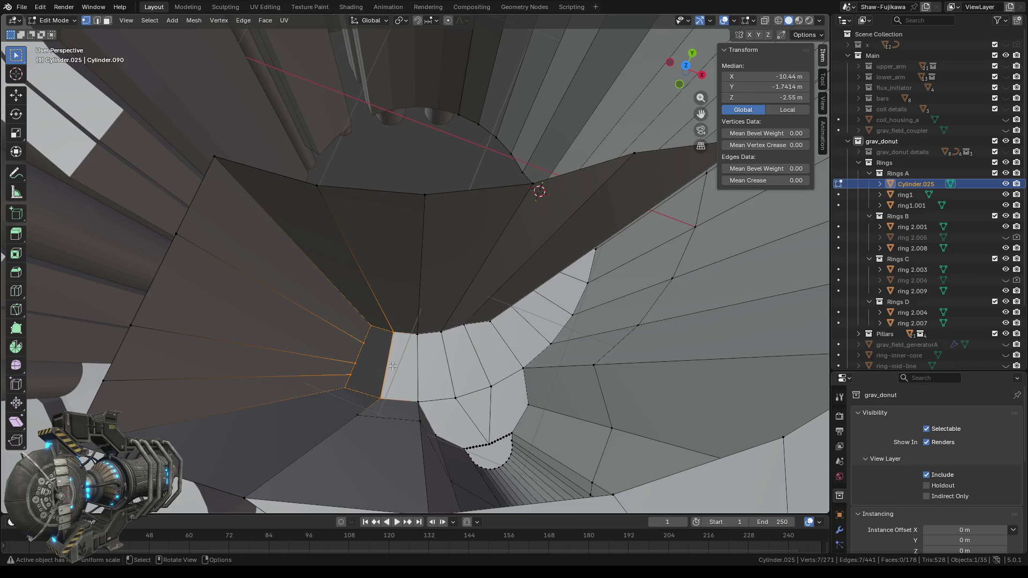
- Fill the selected opening with a quad, then fill the next rim opening beside it
{"action": "key", "text": "f"}
{"action": "middle_click_drag", "start_coordinate": [393, 365], "coordinate": [412, 365]}
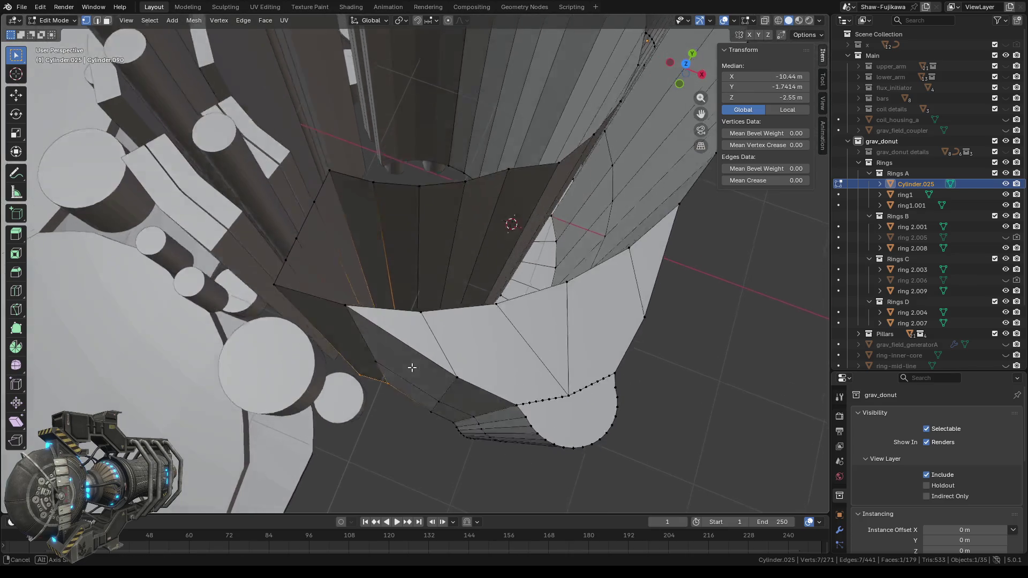
{"action": "left_click_drag", "start_coordinate": [318, 136], "coordinate": [379, 175]}
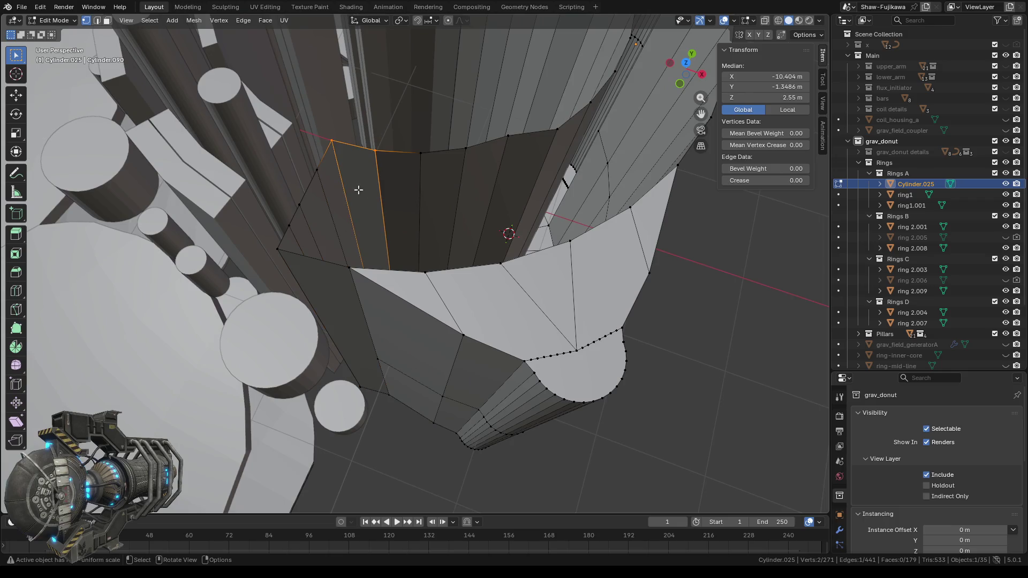
{"action": "left_click", "coordinate": [317, 170], "text": "shift"}
{"action": "left_click_drag", "start_coordinate": [260, 203], "coordinate": [307, 252], "text": "shift"}
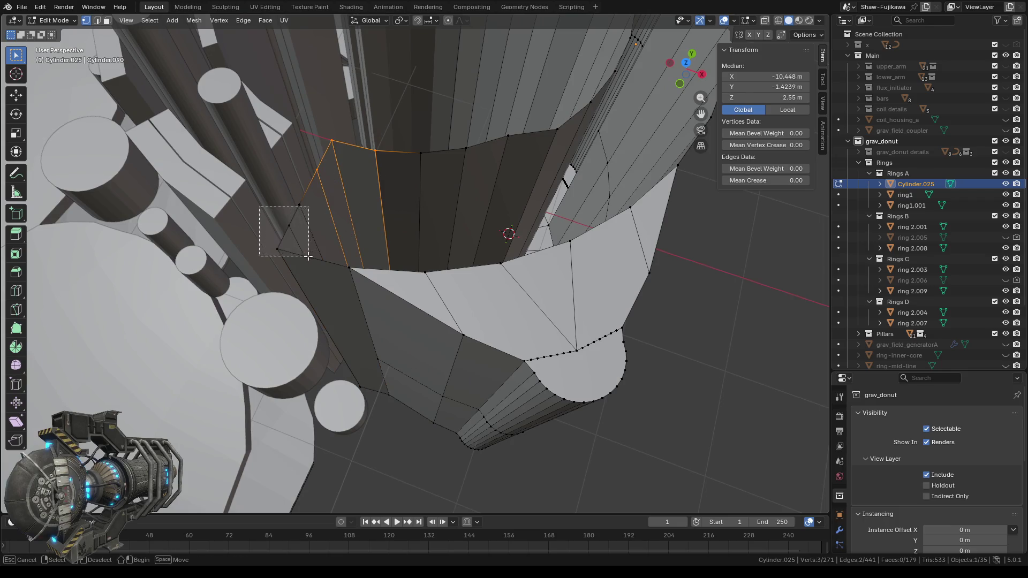
{"action": "left_click", "coordinate": [352, 266], "text": "shift"}
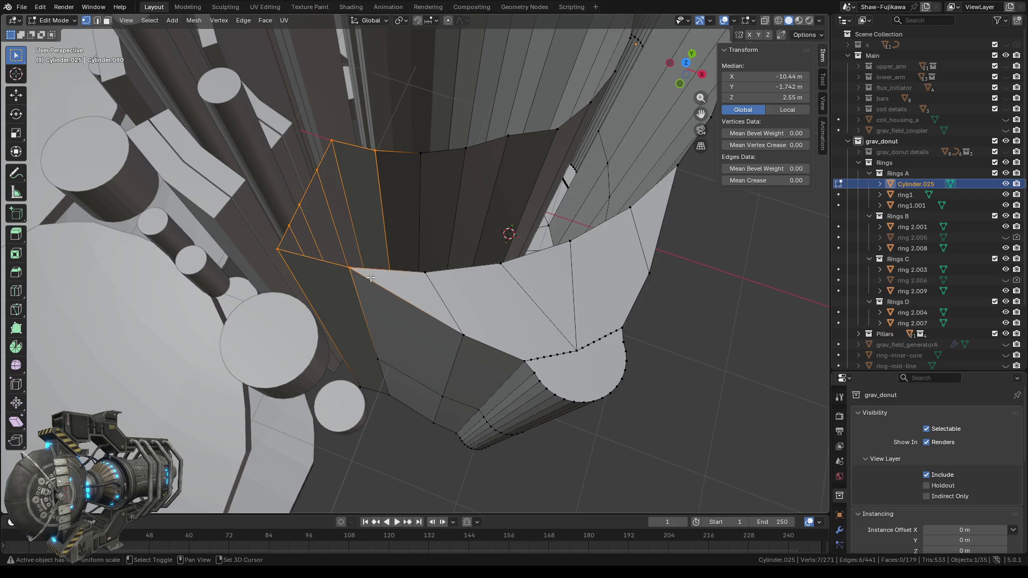
{"action": "key", "text": "f"}
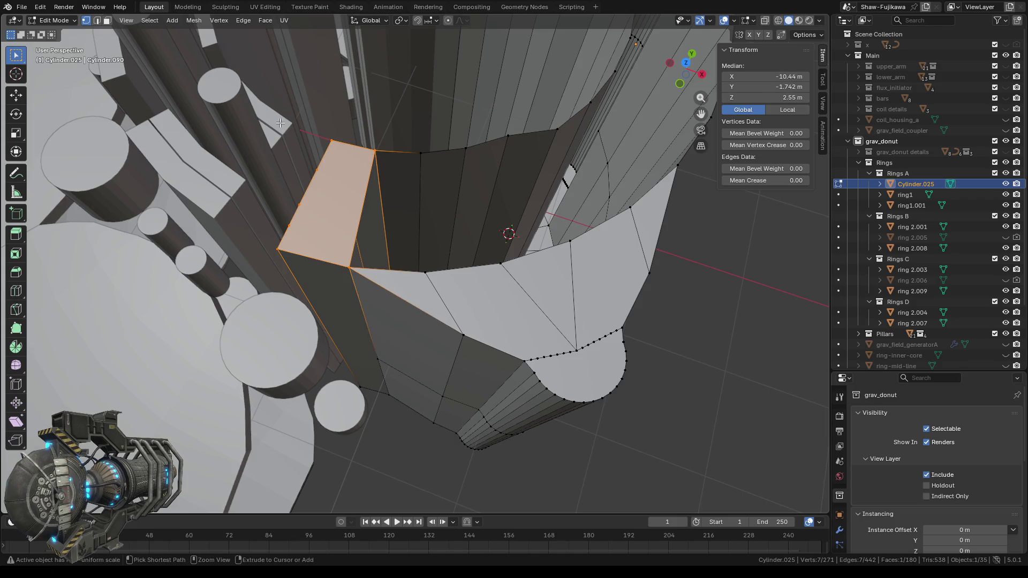
- Close the next two openings along the upper inner rim with new quad faces
{"action": "left_click_drag", "start_coordinate": [289, 131], "coordinate": [347, 213], "text": "ctrl"}
{"action": "left_click_drag", "start_coordinate": [236, 194], "coordinate": [306, 264], "text": "ctrl"}
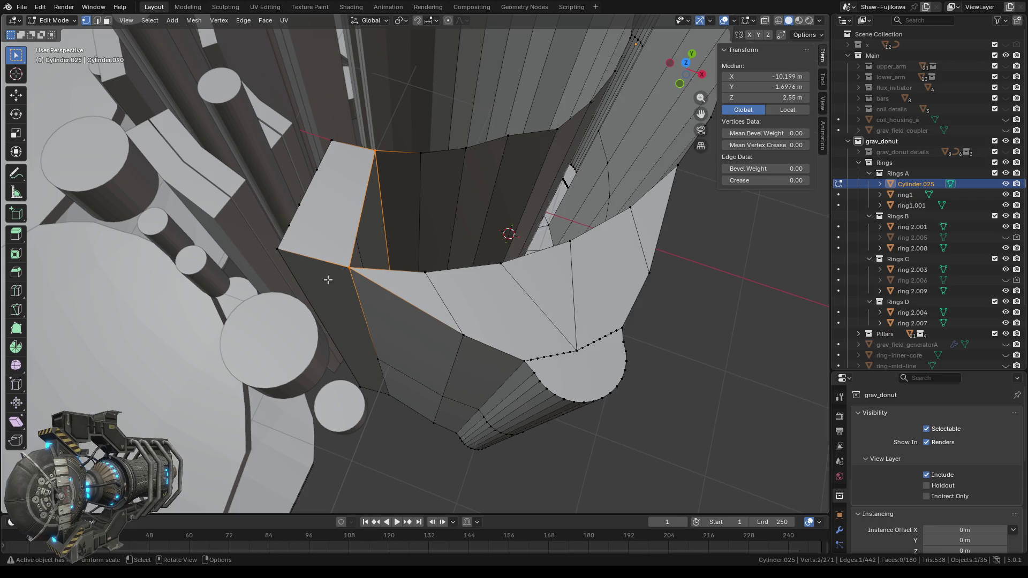
{"action": "left_click", "coordinate": [425, 271], "text": "shift"}
{"action": "left_click", "coordinate": [420, 154], "text": "shift"}
{"action": "key", "text": "f"}
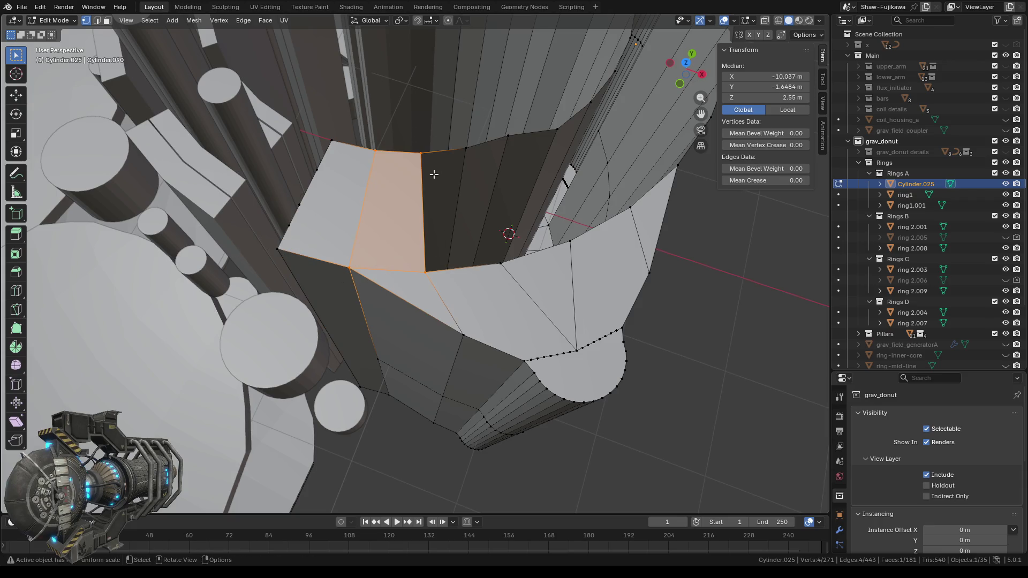
{"action": "left_click_drag", "start_coordinate": [321, 144], "coordinate": [381, 289], "text": "ctrl"}
{"action": "left_click_drag", "start_coordinate": [460, 134], "coordinate": [499, 273], "text": "shift"}
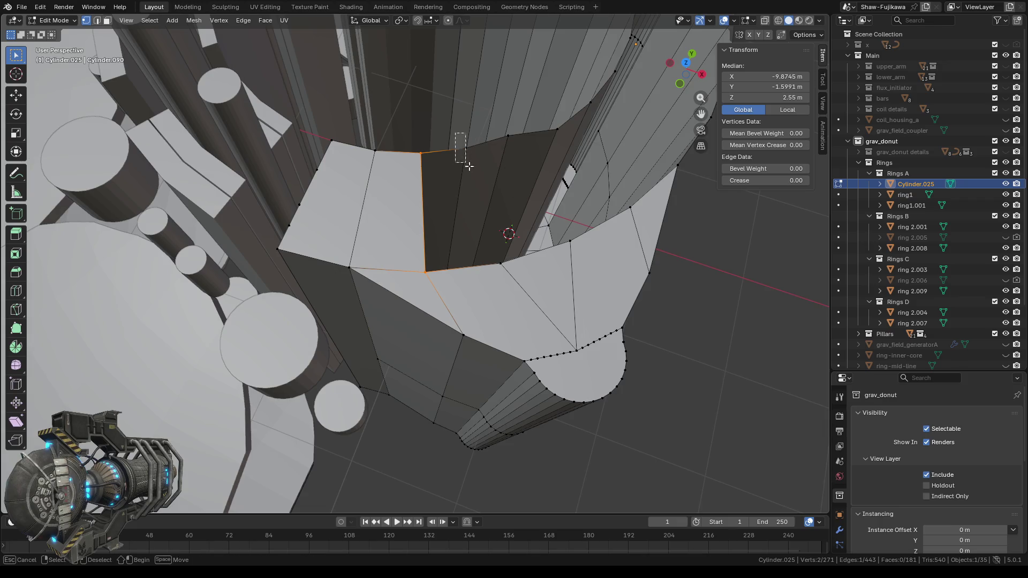
{"action": "left_click", "coordinate": [500, 270], "text": "shift"}
{"action": "mouse_move", "coordinate": [499, 270]}
{"action": "middle_mouse_down"}
{"action": "mouse_move", "coordinate": [464, 298]}
{"action": "mouse_move", "coordinate": [473, 280]}
{"action": "middle_mouse_up"}
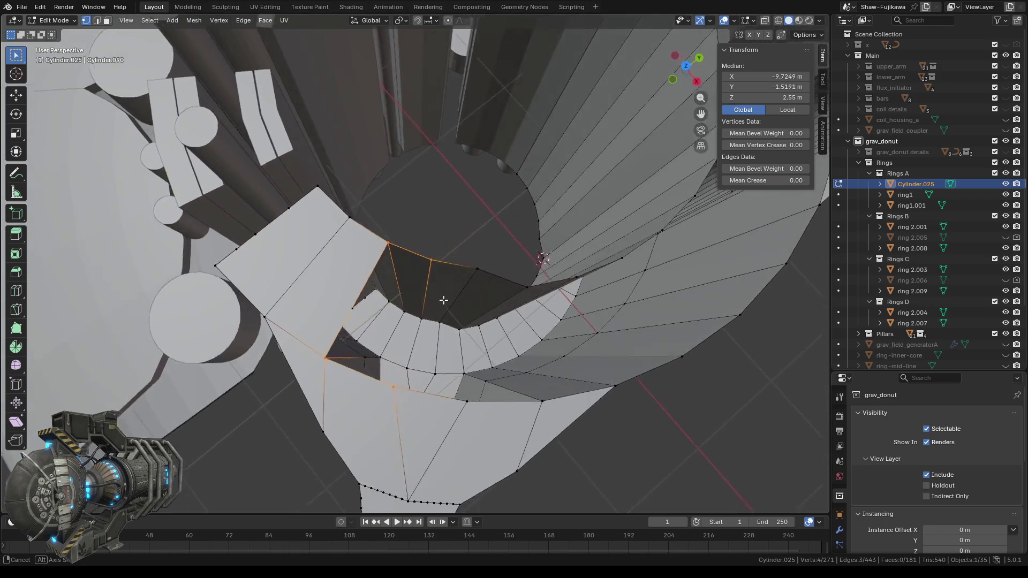
{"action": "key", "text": "f"}
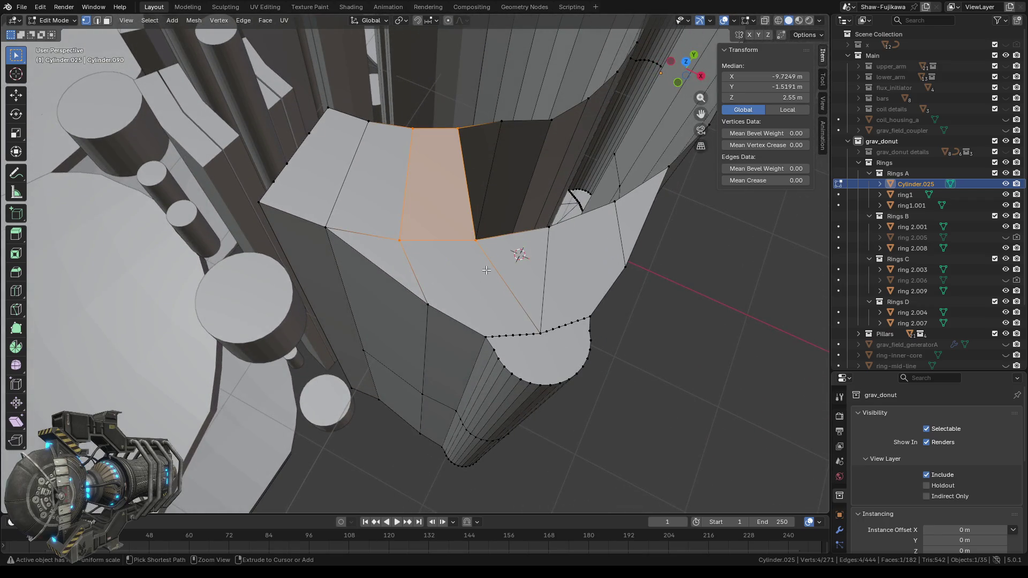
- Select the four corner vertices of the following rim opening
{"action": "middle_click_drag", "start_coordinate": [473, 280], "coordinate": [377, 283], "text": "shift"}
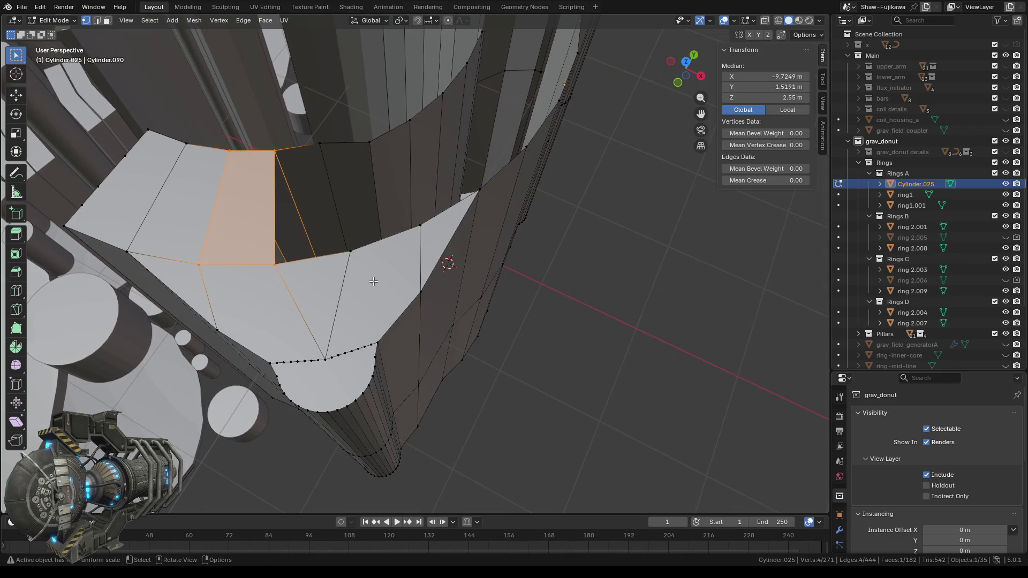
{"action": "left_click_drag", "start_coordinate": [169, 129], "coordinate": [249, 299], "text": "ctrl"}
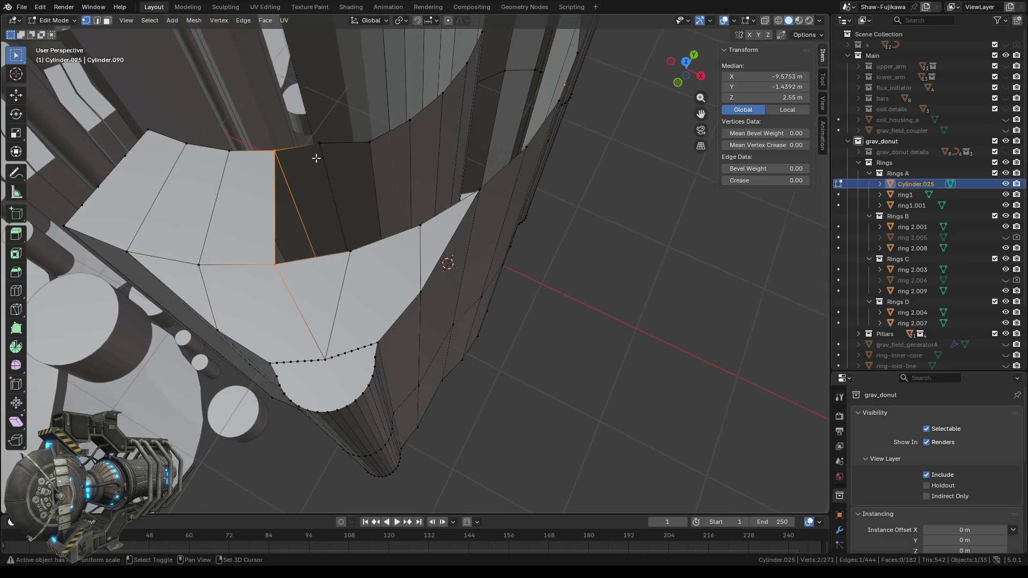
{"action": "left_click", "coordinate": [334, 182], "text": "shift"}
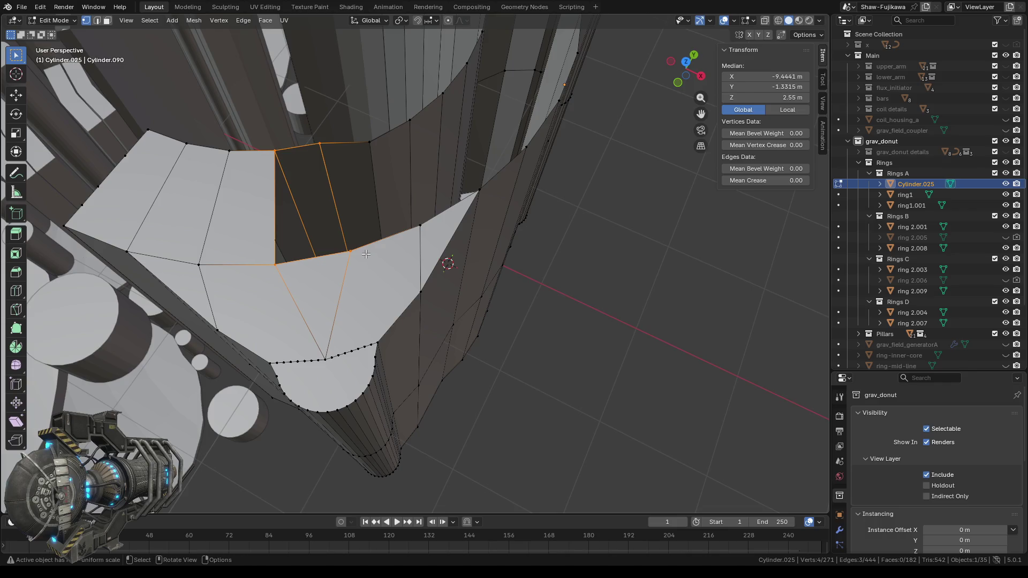
{"action": "left_click", "coordinate": [350, 251], "text": "shift"}
{"action": "mouse_move", "coordinate": [234, 132]}
{"action": "left_mouse_down"}
{"action": "mouse_move", "coordinate": [329, 292]}
{"action": "mouse_move", "coordinate": [300, 278]}
{"action": "left_mouse_up"}
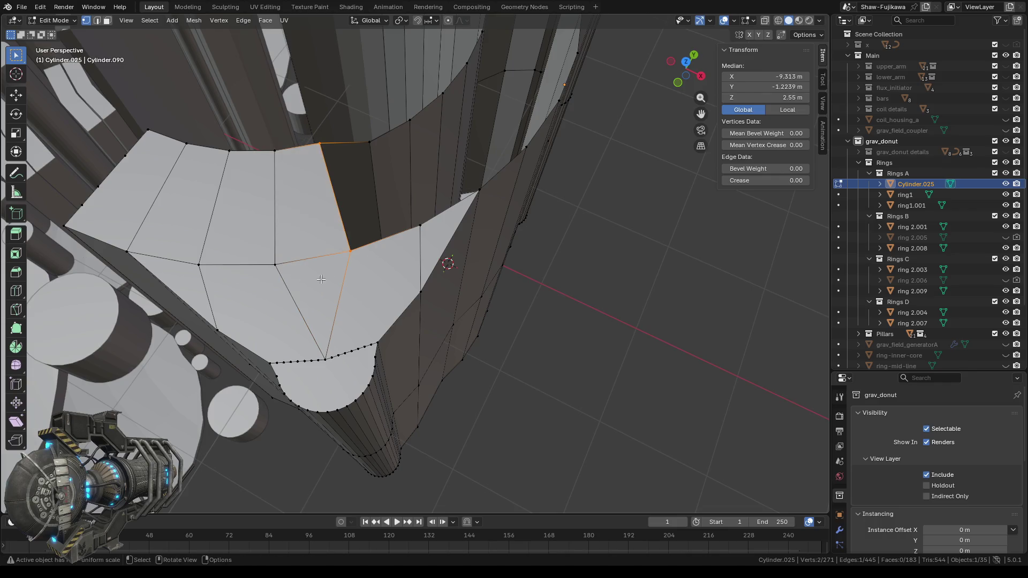
{"action": "left_click", "coordinate": [380, 164], "text": "shift"}
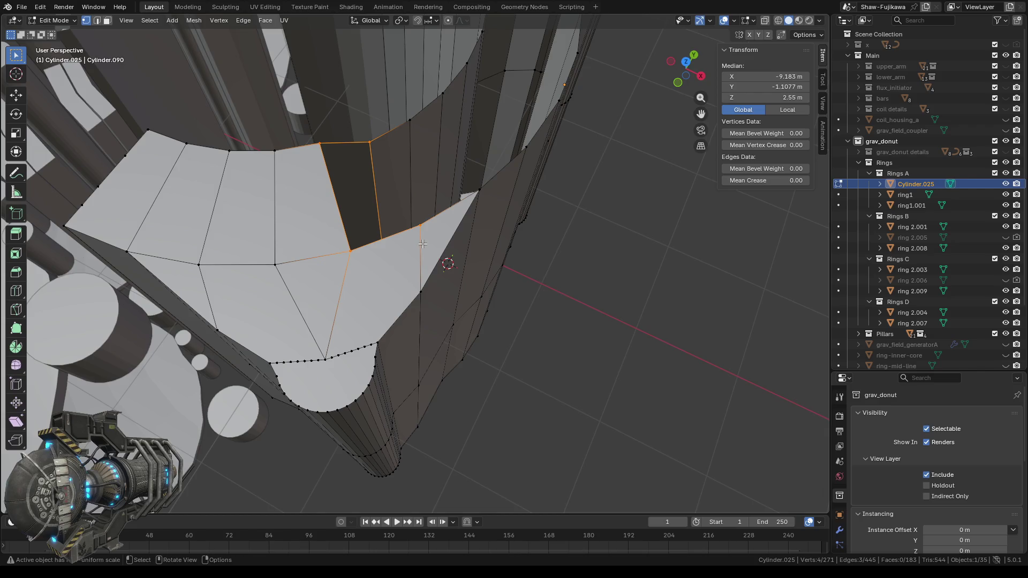
{"action": "left_click", "coordinate": [382, 237], "text": "shift"}
{"action": "middle_click_drag", "start_coordinate": [422, 246], "coordinate": [378, 201]}
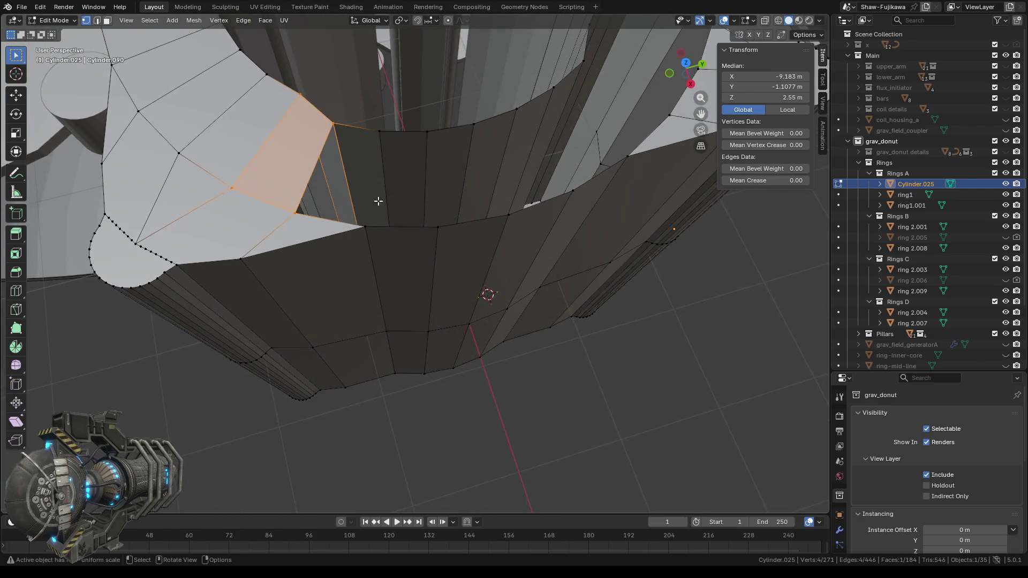
- Bridge the first inner-wall gap by filling a face between two vertical edges
{"action": "left_click", "coordinate": [303, 114], "text": "ctrl"}
{"action": "left_click", "coordinate": [235, 187], "text": "shift"}
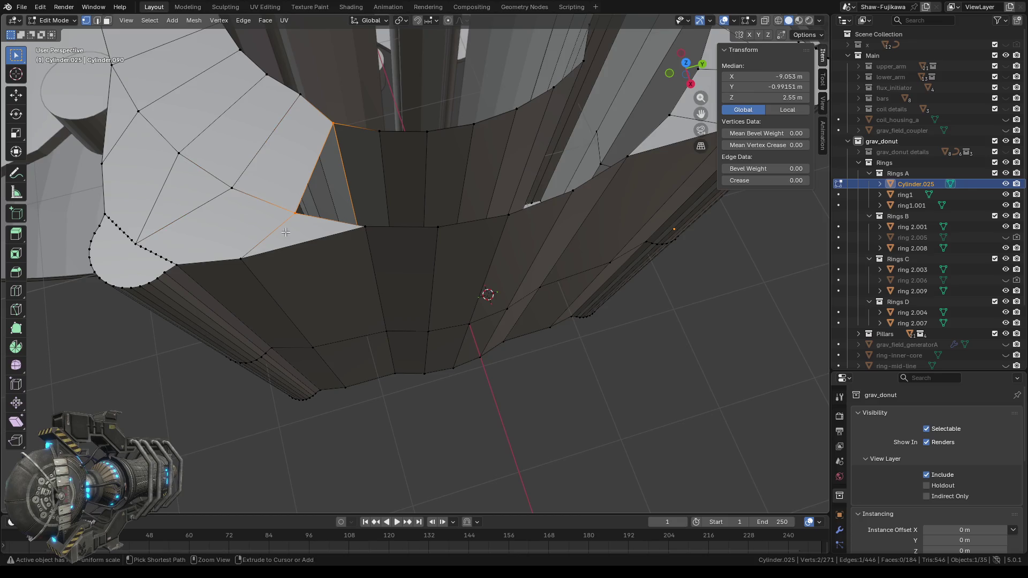
{"action": "left_click", "coordinate": [395, 148], "text": "shift"}
{"action": "left_click", "coordinate": [364, 225], "text": "shift"}
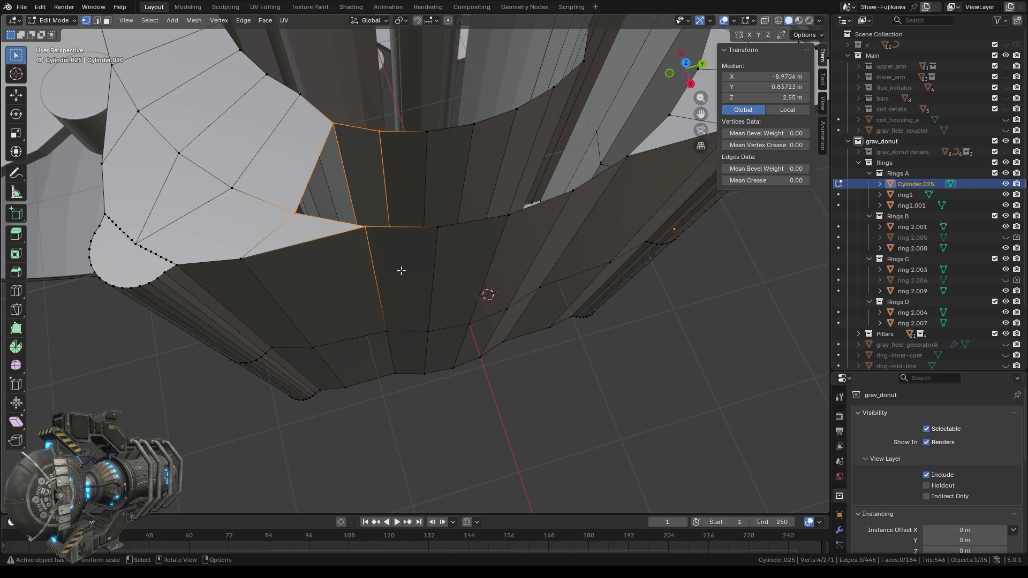
{"action": "left_click_drag", "start_coordinate": [285, 106], "coordinate": [299, 141]}
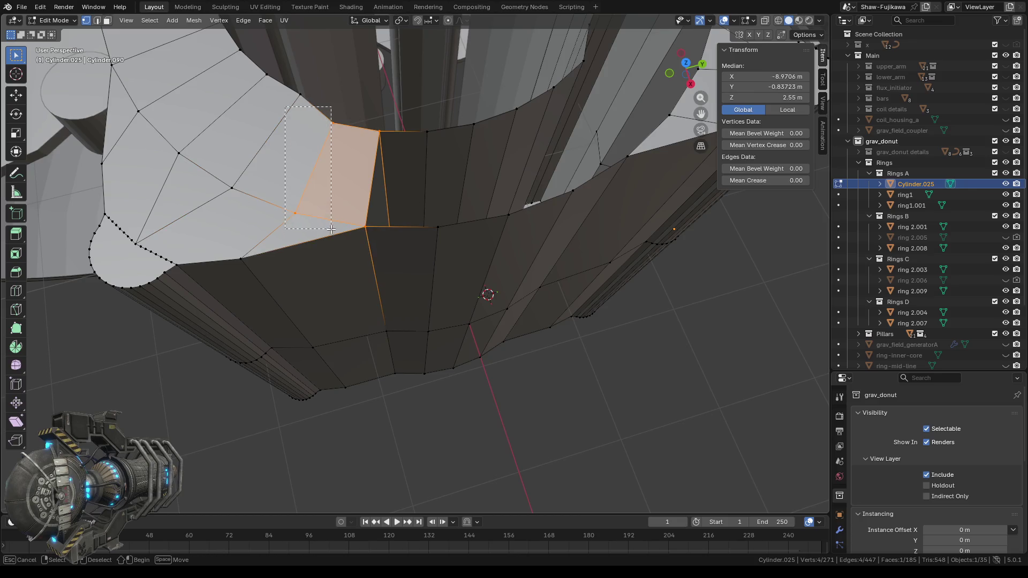
{"action": "left_click_drag", "start_coordinate": [331, 230], "coordinate": [341, 236], "text": "ctrl"}
{"action": "left_click_drag", "start_coordinate": [419, 119], "coordinate": [445, 249], "text": "shift"}
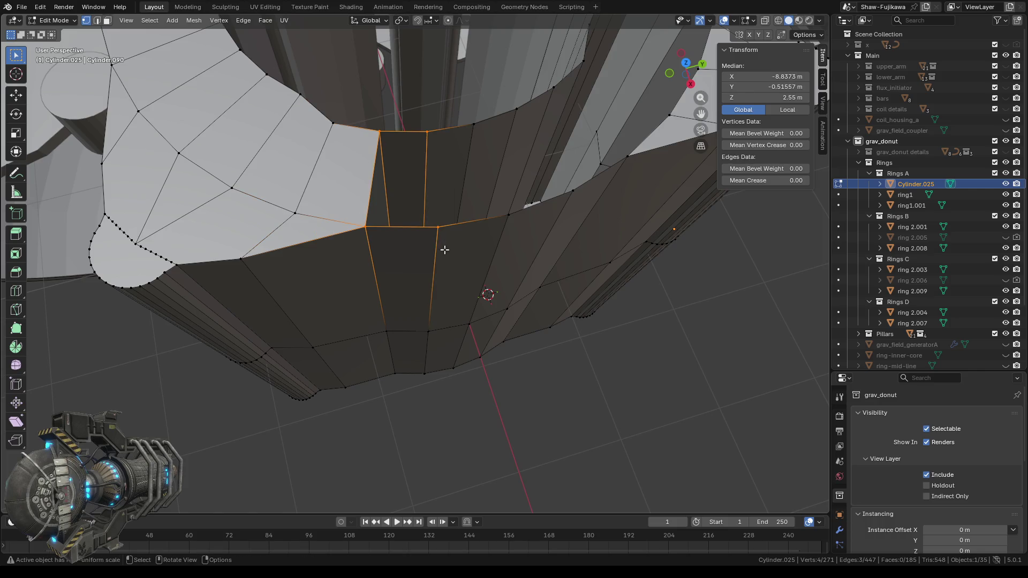
{"action": "left_click_drag", "start_coordinate": [312, 104], "coordinate": [386, 257], "text": "ctrl"}
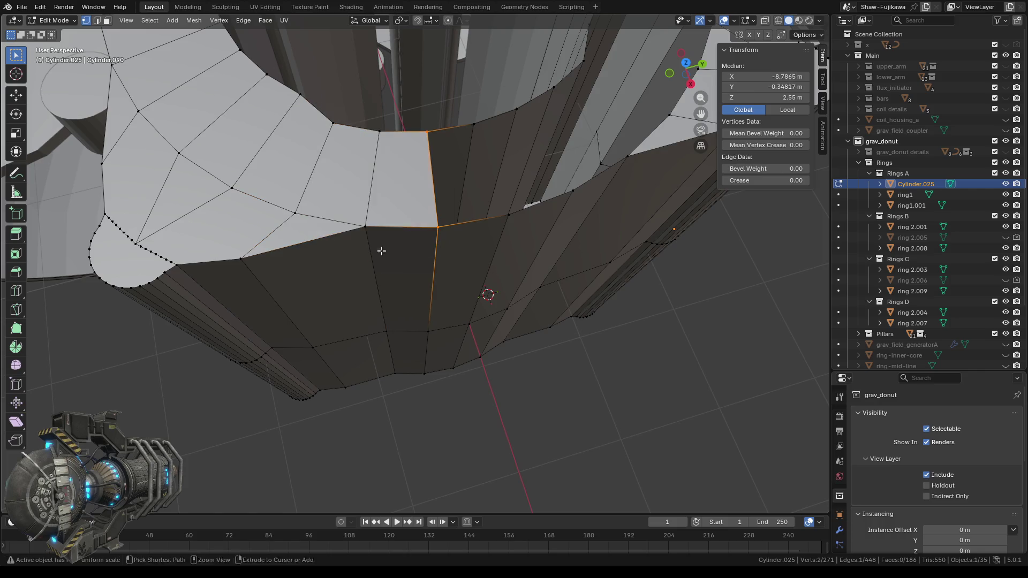
{"action": "middle_click_drag", "start_coordinate": [395, 258], "coordinate": [411, 278]}
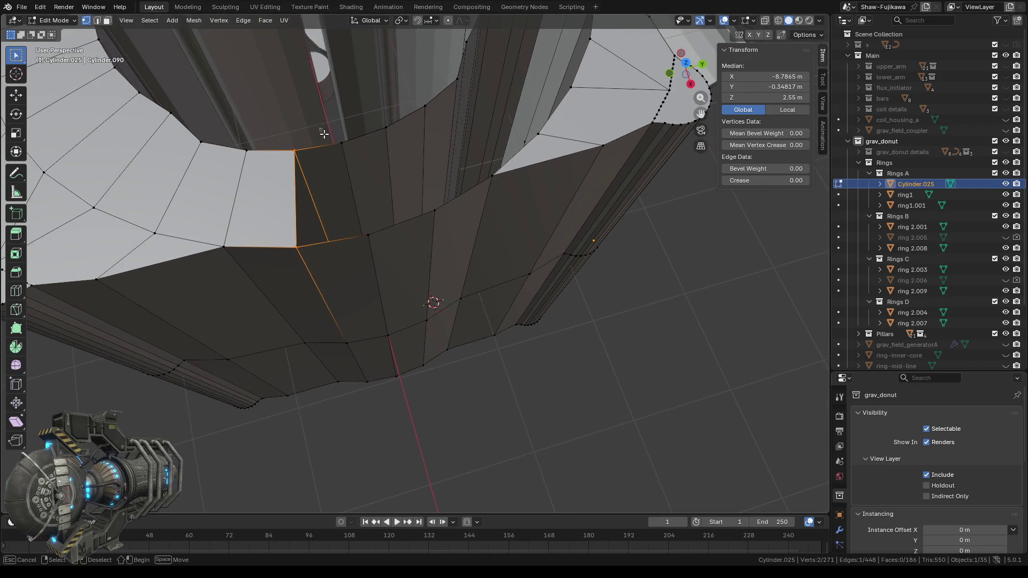
{"action": "left_click_drag", "start_coordinate": [323, 132], "coordinate": [378, 244], "text": "shift"}
{"action": "key", "text": "f"}
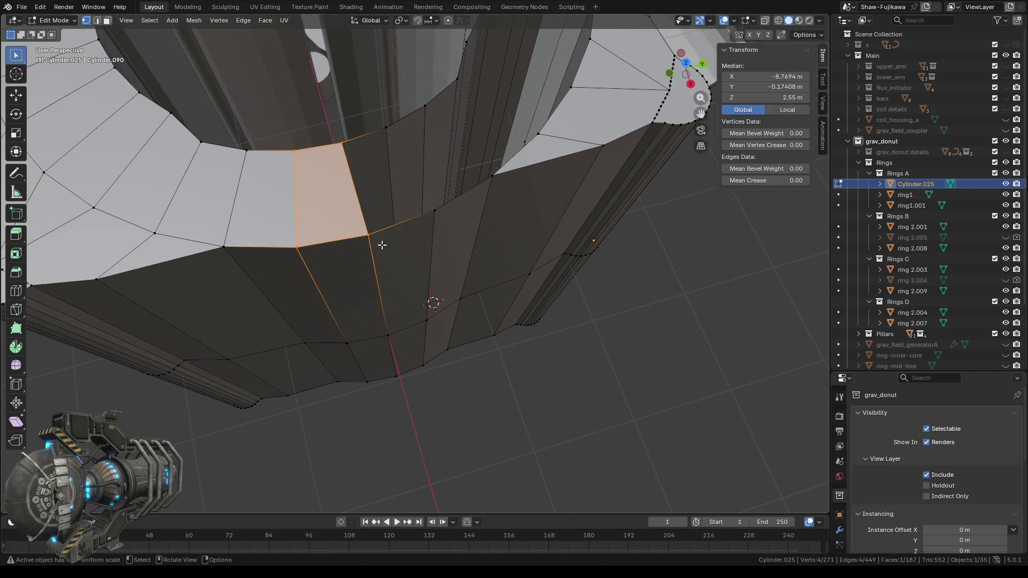
- Fill the next three gaps between cap and inner wall with quads
{"action": "middle_click_drag", "start_coordinate": [381, 245], "coordinate": [431, 275]}
{"action": "left_click_drag", "start_coordinate": [223, 88], "coordinate": [315, 244], "text": "ctrl"}
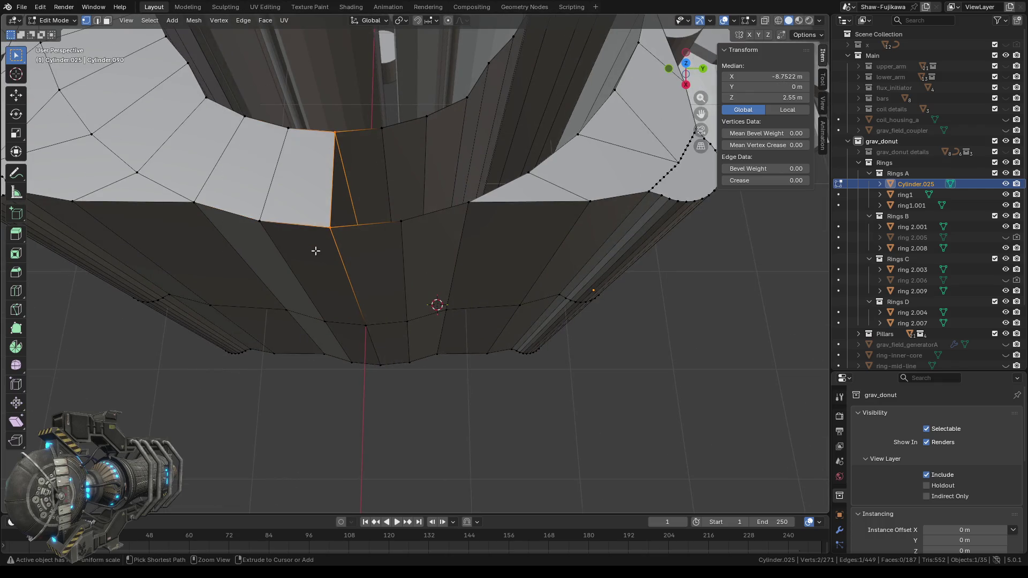
{"action": "left_click_drag", "start_coordinate": [363, 108], "coordinate": [424, 260], "text": "shift"}
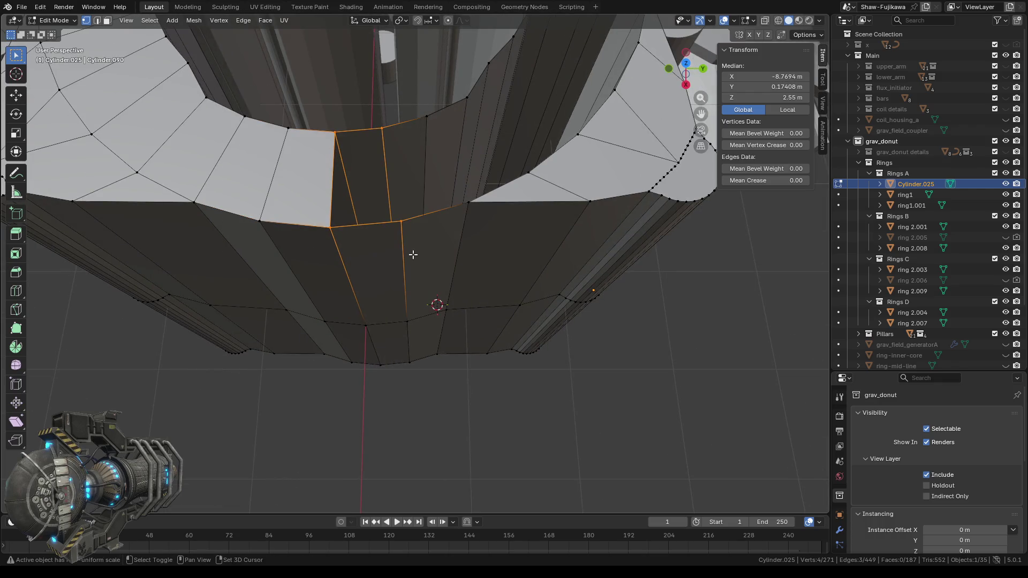
{"action": "key", "text": "f"}
{"action": "left_click_drag", "start_coordinate": [278, 107], "coordinate": [354, 257], "text": "ctrl"}
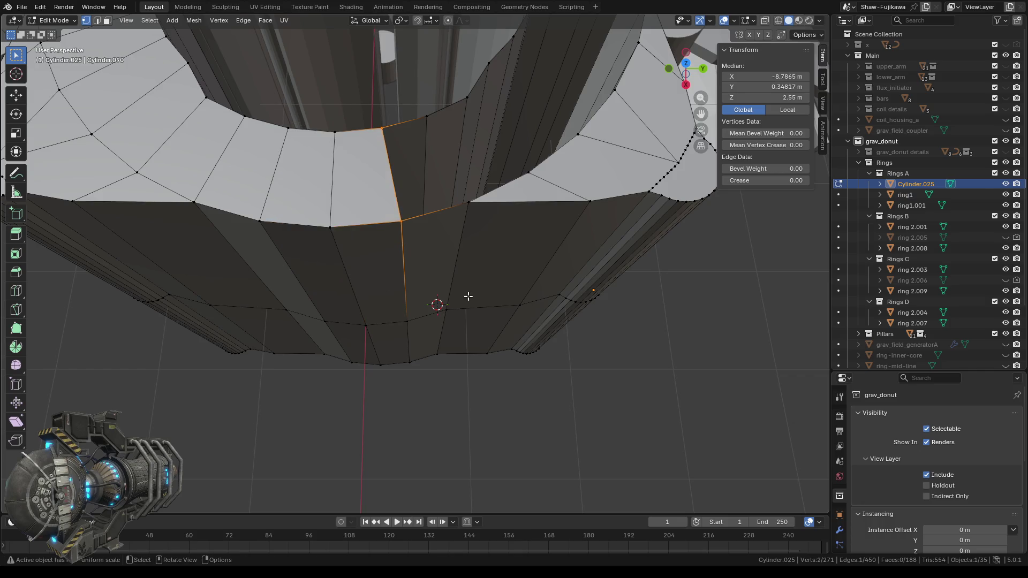
{"action": "middle_click_drag", "start_coordinate": [354, 257], "coordinate": [420, 112]}
{"action": "left_click_drag", "start_coordinate": [391, 69], "coordinate": [433, 210], "text": "shift"}
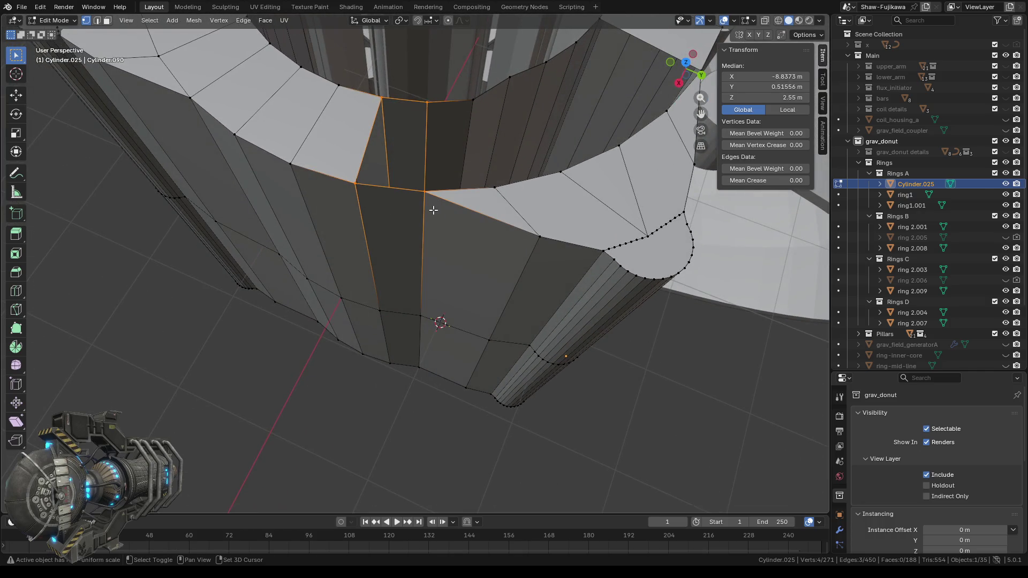
{"action": "key", "text": "f"}
{"action": "left_click_drag", "start_coordinate": [323, 62], "coordinate": [396, 219], "text": "ctrl"}
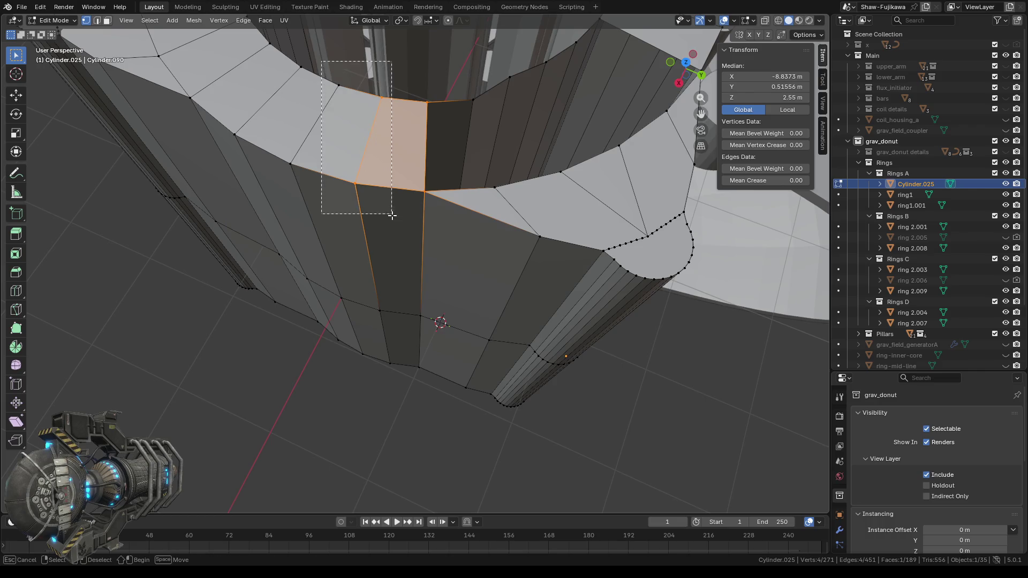
{"action": "middle_click_drag", "start_coordinate": [397, 220], "coordinate": [470, 243]}
{"action": "left_click_drag", "start_coordinate": [438, 92], "coordinate": [498, 228], "text": "shift"}
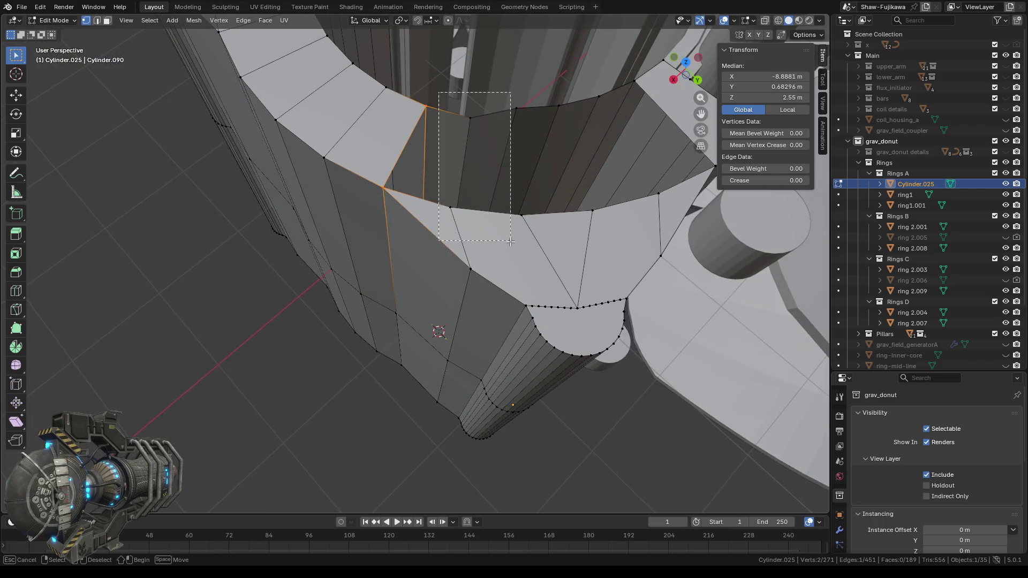
{"action": "key", "text": "f"}
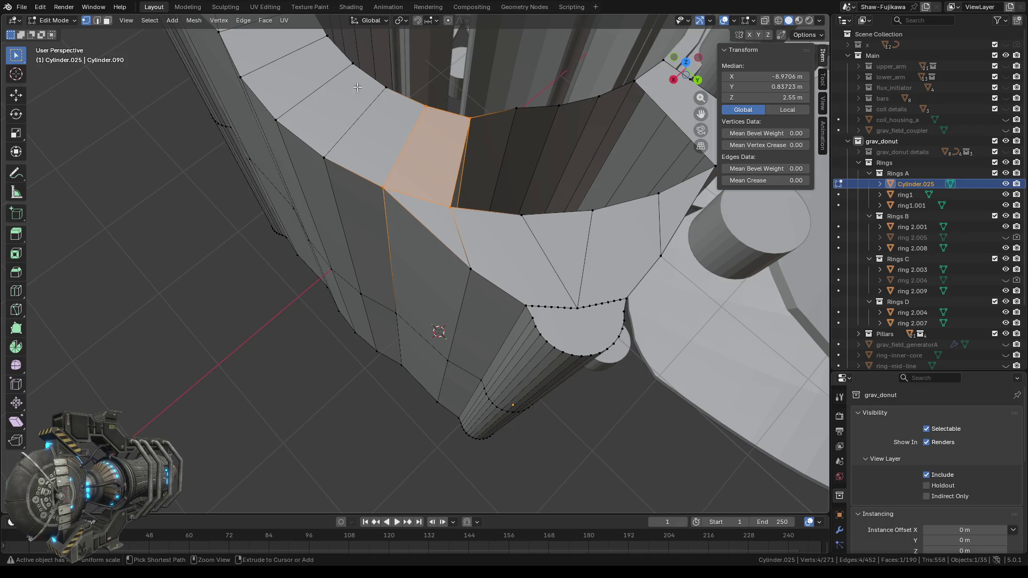
- Close three more gaps along the inner wall with new quad faces
{"action": "left_click_drag", "start_coordinate": [339, 85], "coordinate": [432, 227]}
{"action": "middle_click_drag", "start_coordinate": [432, 227], "coordinate": [470, 245]}
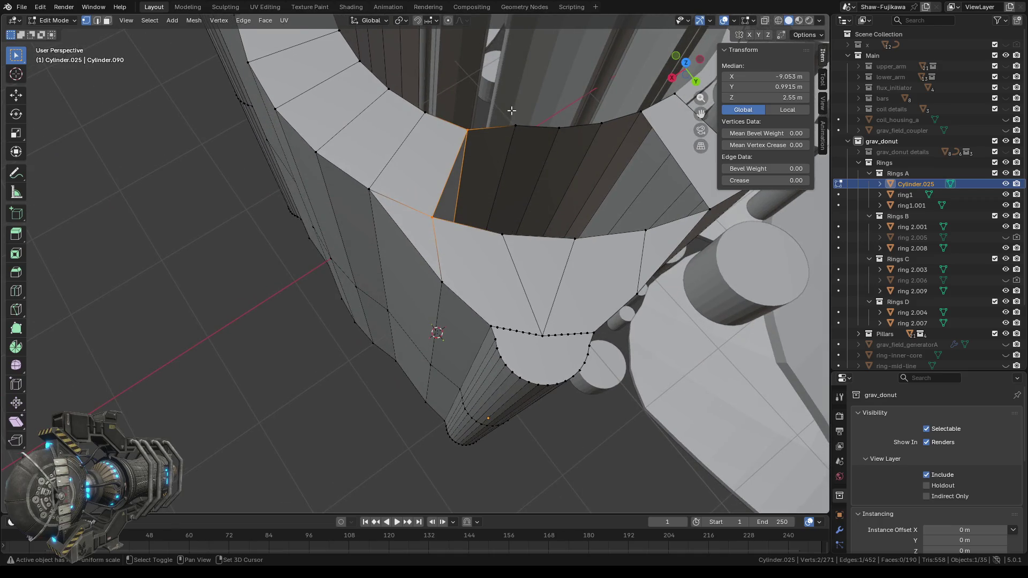
{"action": "left_click_drag", "start_coordinate": [505, 114], "coordinate": [503, 245]}
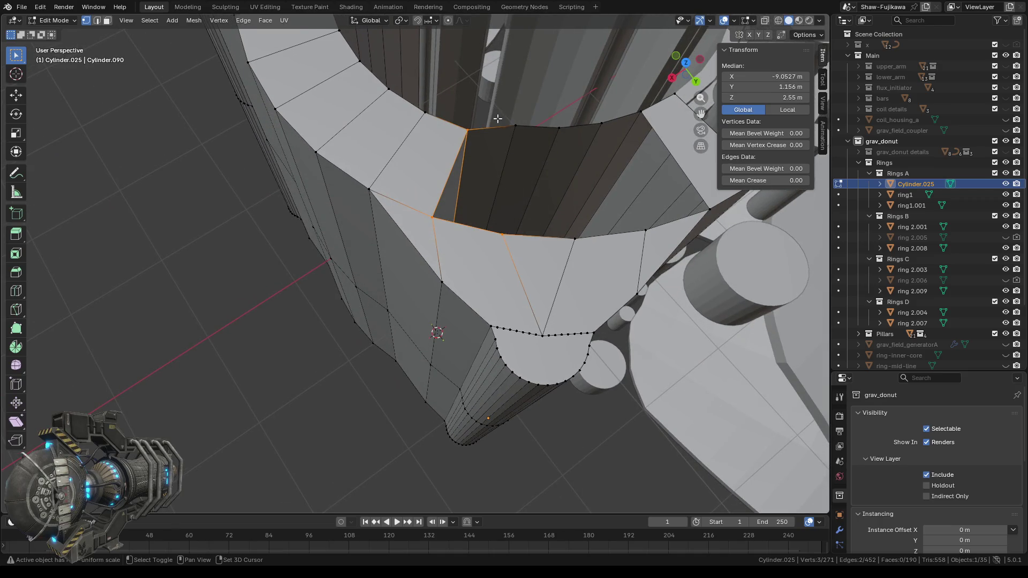
{"action": "left_click", "coordinate": [514, 126], "text": "shift"}
{"action": "key", "text": "f"}
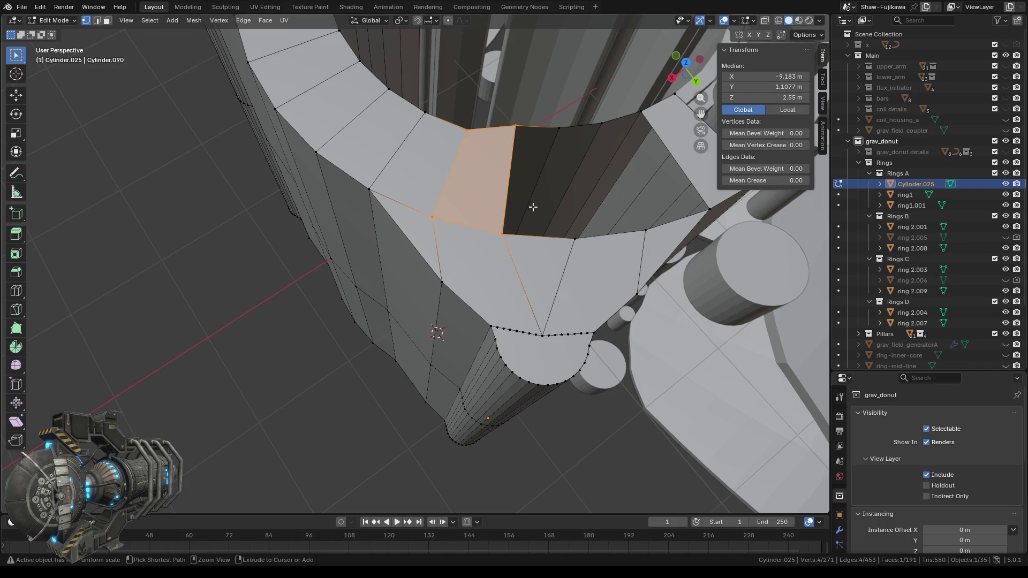
{"action": "middle_click_drag", "start_coordinate": [532, 207], "coordinate": [443, 188], "text": "shift"}
{"action": "left_click_drag", "start_coordinate": [197, 96], "coordinate": [297, 242]}
{"action": "left_click_drag", "start_coordinate": [382, 115], "coordinate": [409, 256]}
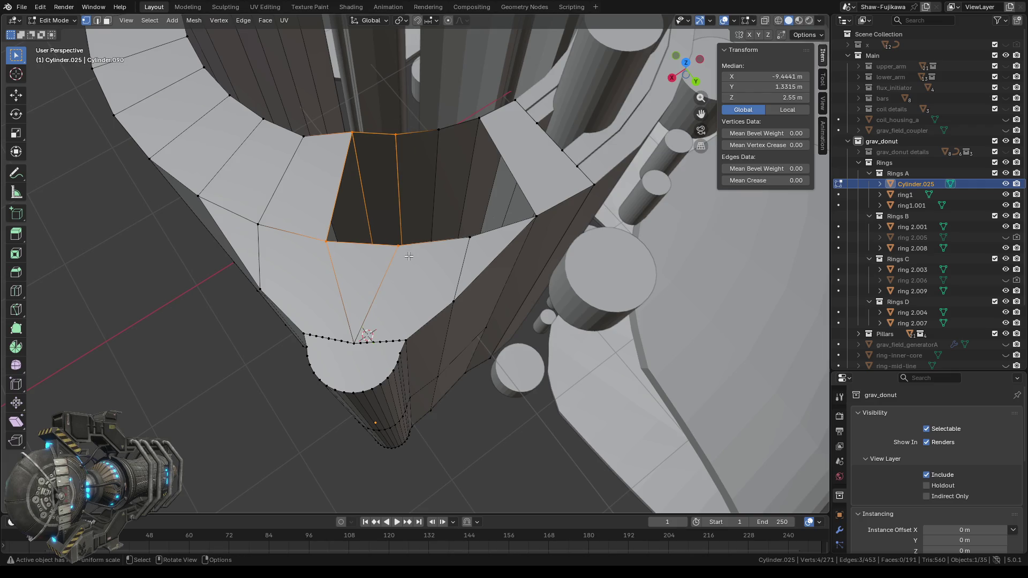
{"action": "key", "text": "f"}
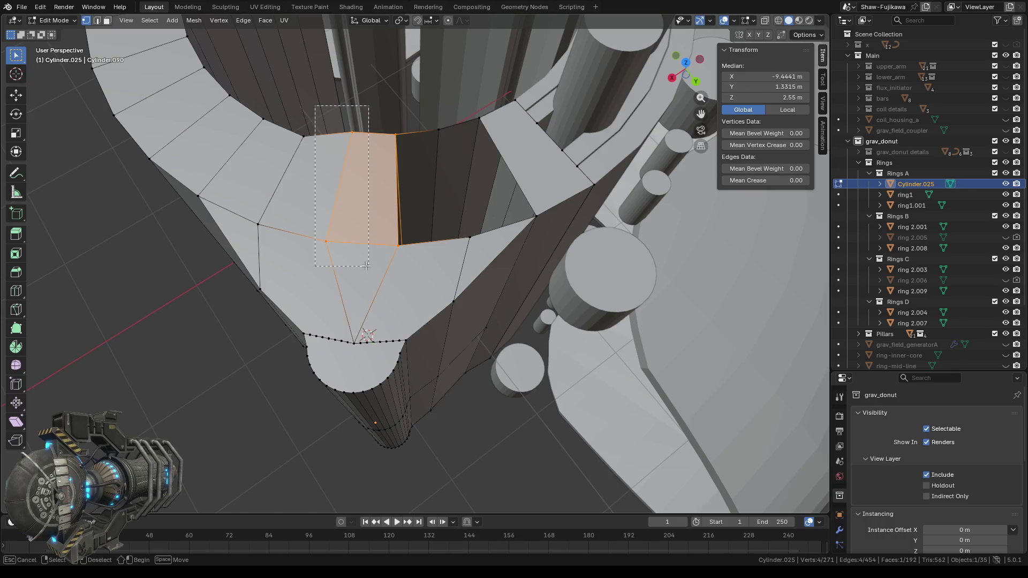
{"action": "left_click_drag", "start_coordinate": [316, 104], "coordinate": [369, 271], "text": "ctrl"}
{"action": "left_click_drag", "start_coordinate": [421, 116], "coordinate": [473, 252], "text": "shift"}
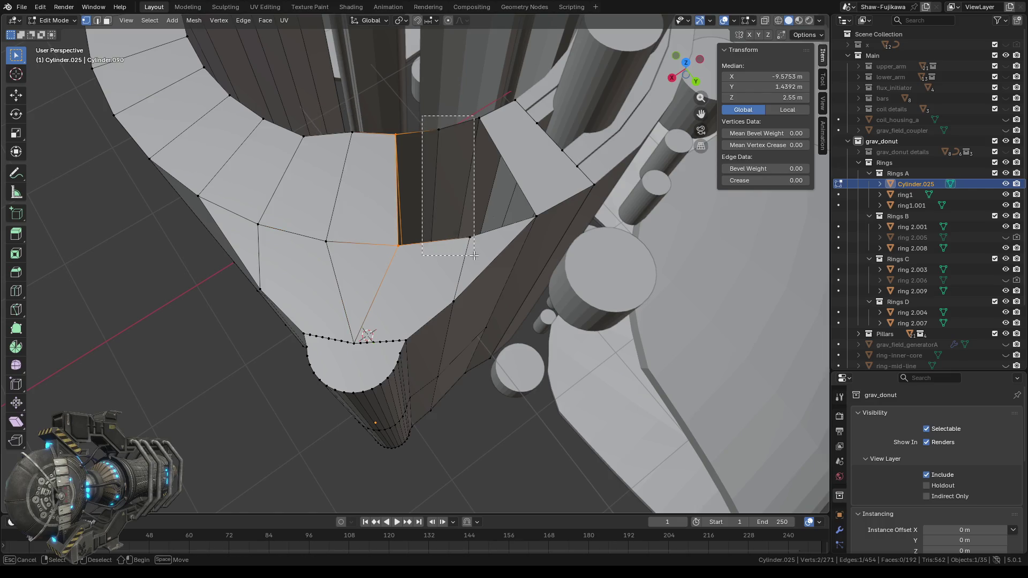
{"action": "key", "text": "f"}
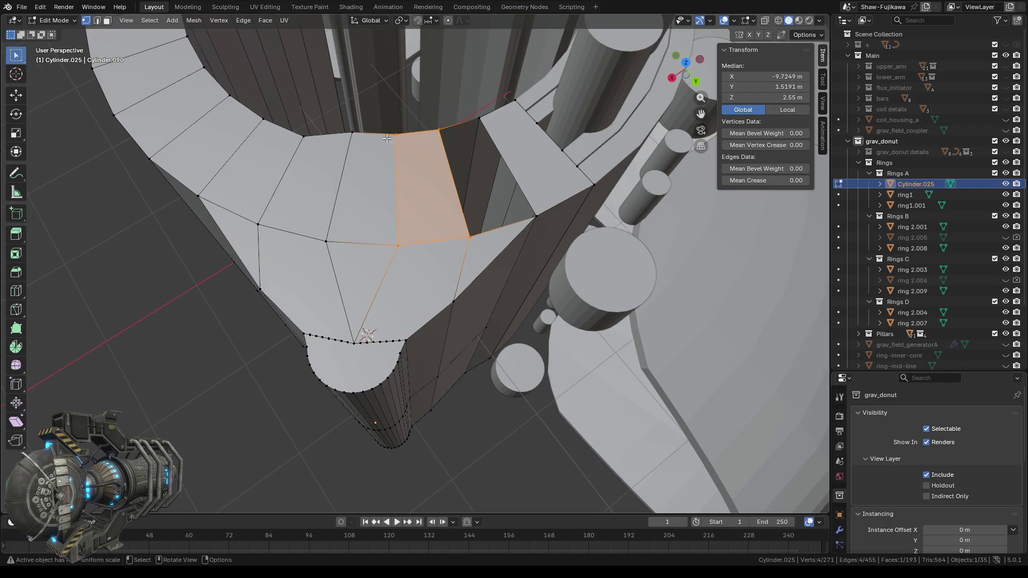
- Fill the last inner-wall gap, bringing Cylinder.025 to 194 faces
{"action": "left_click_drag", "start_coordinate": [364, 107], "coordinate": [398, 270], "text": "ctrl"}
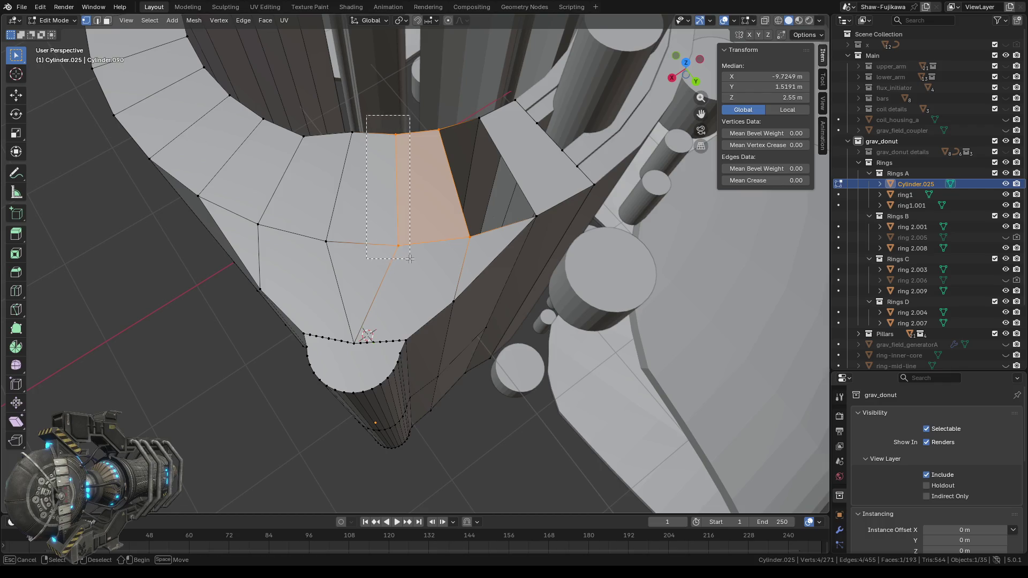
{"action": "left_click", "coordinate": [479, 118], "text": "shift"}
{"action": "left_click", "coordinate": [536, 217], "text": "shift"}
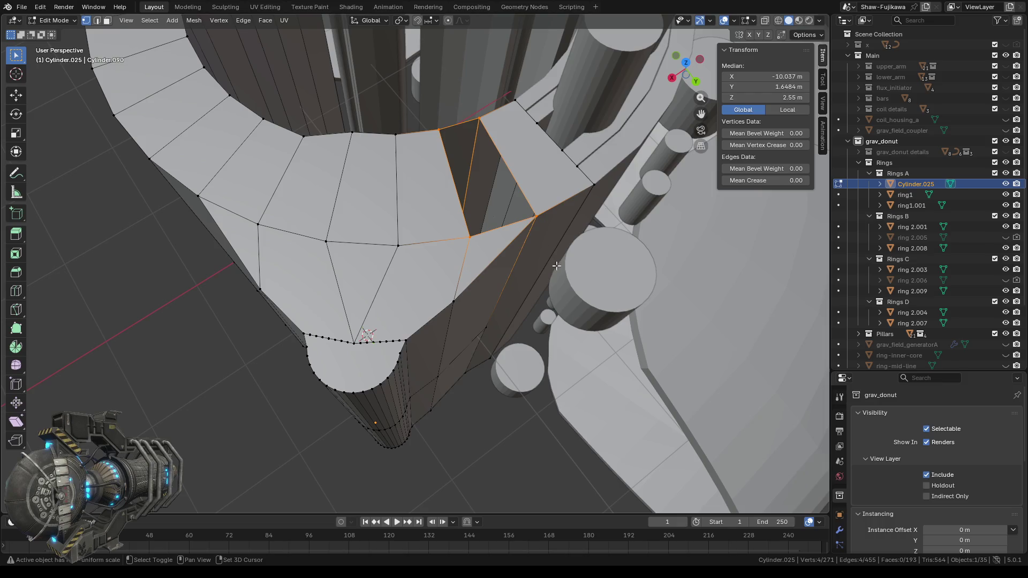
{"action": "middle_click_drag", "start_coordinate": [527, 246], "coordinate": [502, 248]}
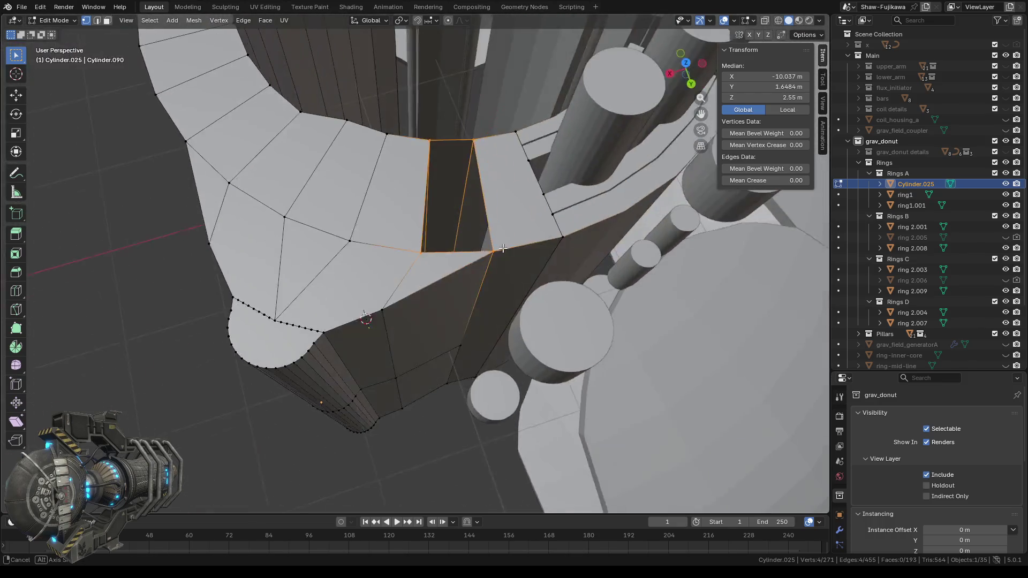
{"action": "key", "text": "f"}
{"action": "scroll", "coordinate": [503, 242], "scroll_direction": "down", "scroll_amount": 3}
{"action": "scroll", "coordinate": [482, 298], "scroll_direction": "down", "scroll_amount": 2}
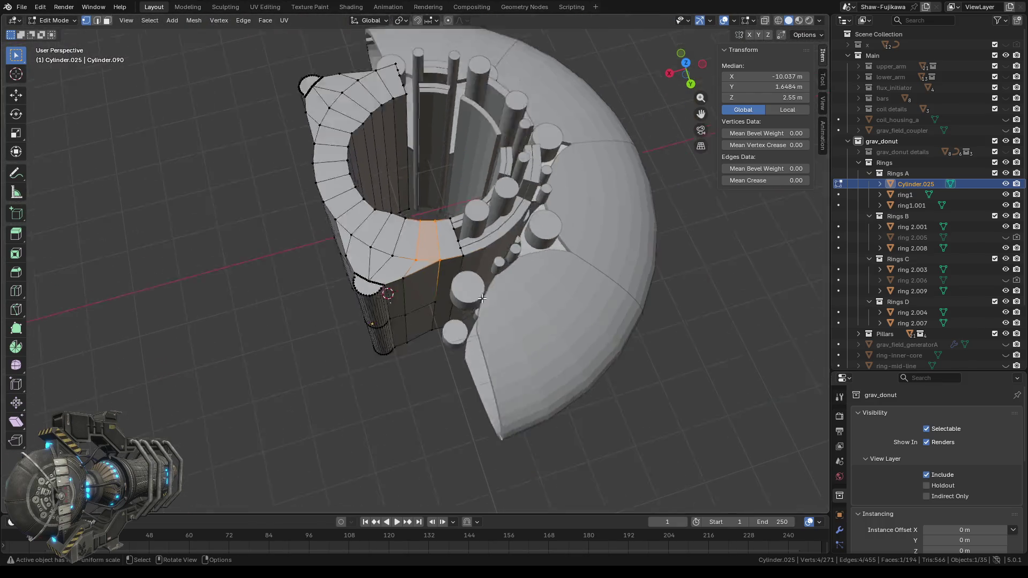
- Switch to top view and make grav_donut details visible in the Outliner, centring the ring
{"action": "mouse_move", "coordinate": [309, 355]}
{"action": "middle_mouse_down"}
{"action": "mouse_move", "coordinate": [374, 409]}
{"action": "mouse_move", "coordinate": [423, 350]}
{"action": "mouse_move", "coordinate": [465, 397]}
{"action": "mouse_move", "coordinate": [466, 495]}
{"action": "middle_mouse_up"}
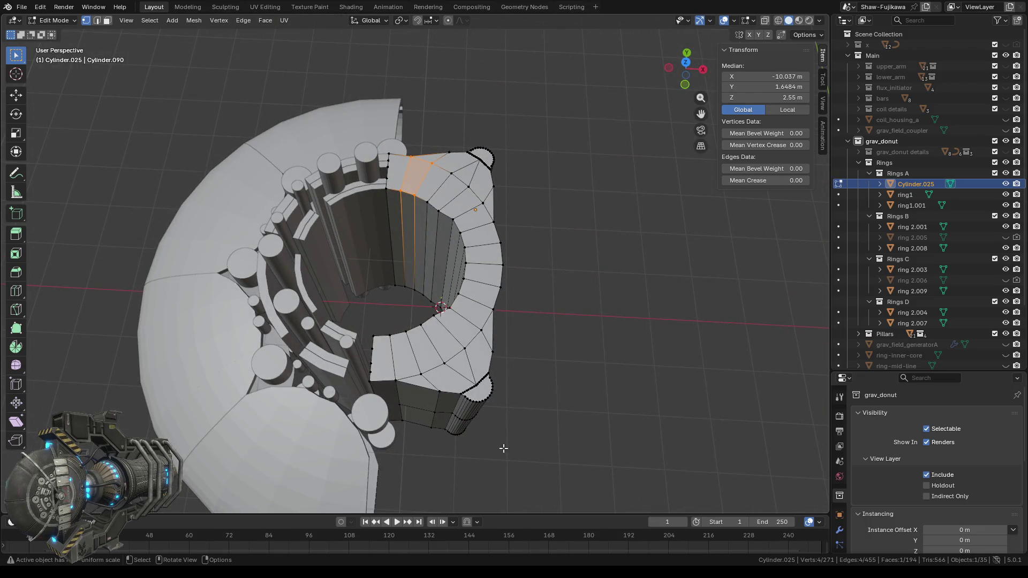
{"action": "left_click", "coordinate": [686, 65]}
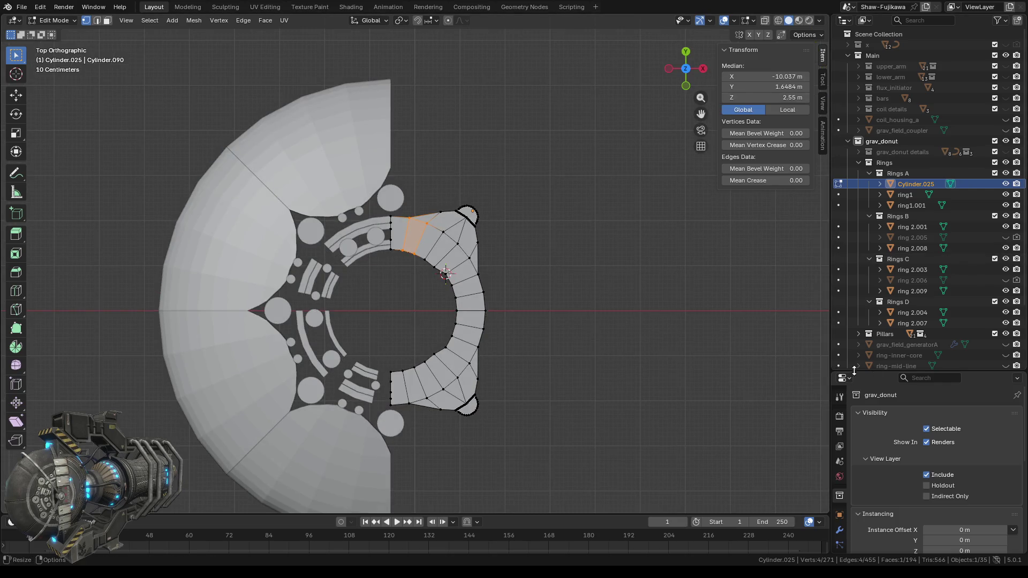
{"action": "left_click", "coordinate": [1006, 153]}
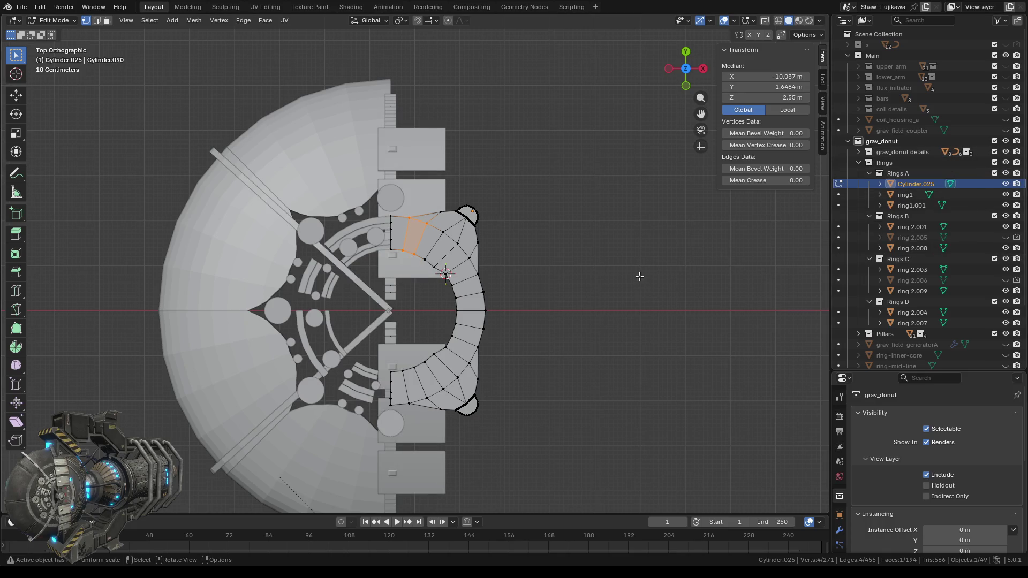
{"action": "scroll", "coordinate": [459, 332], "scroll_direction": "up", "scroll_amount": 4}
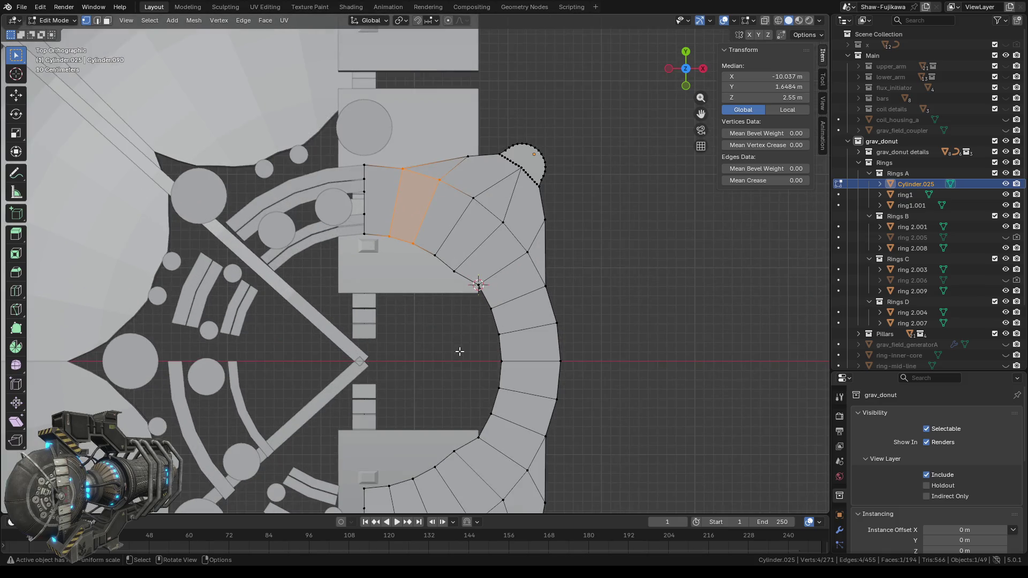
{"action": "mouse_move", "coordinate": [485, 351]}
{"action": "middle_mouse_down", "text": "shift"}
{"action": "mouse_move", "coordinate": [438, 204]}
{"action": "mouse_move", "coordinate": [384, 267]}
{"action": "middle_mouse_up", "text": "shift"}
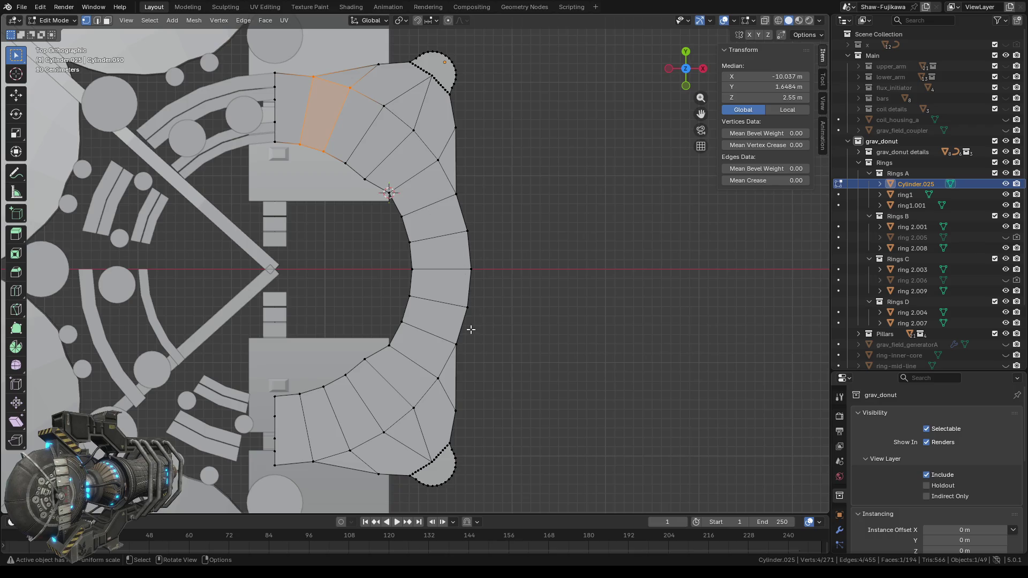
{"action": "scroll", "coordinate": [471, 330], "scroll_direction": "down", "scroll_amount": 3}
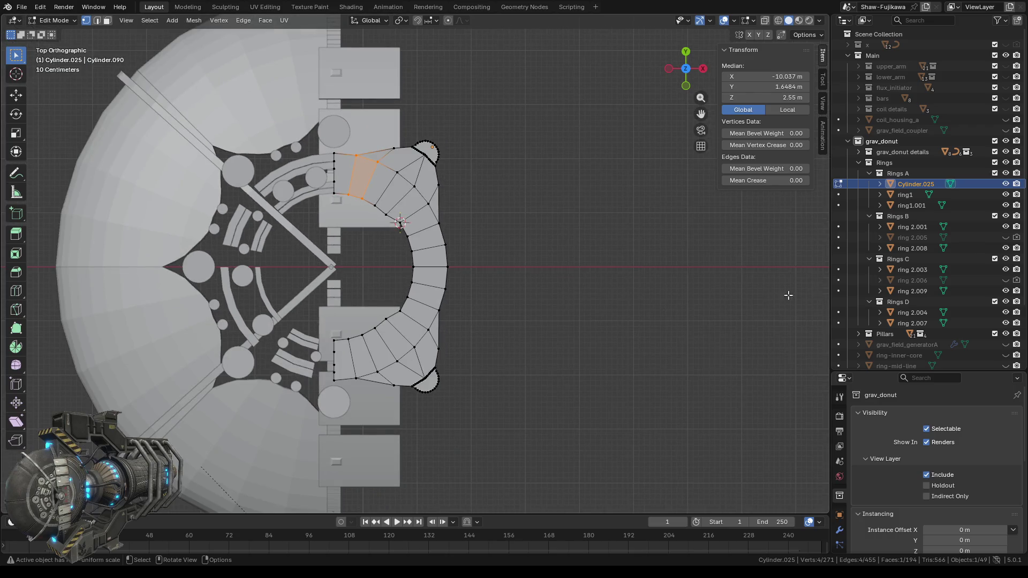
- Show grav_field_generatorA, view the cap wall from the top, and deselect all faces
{"action": "left_click", "coordinate": [1006, 344]}
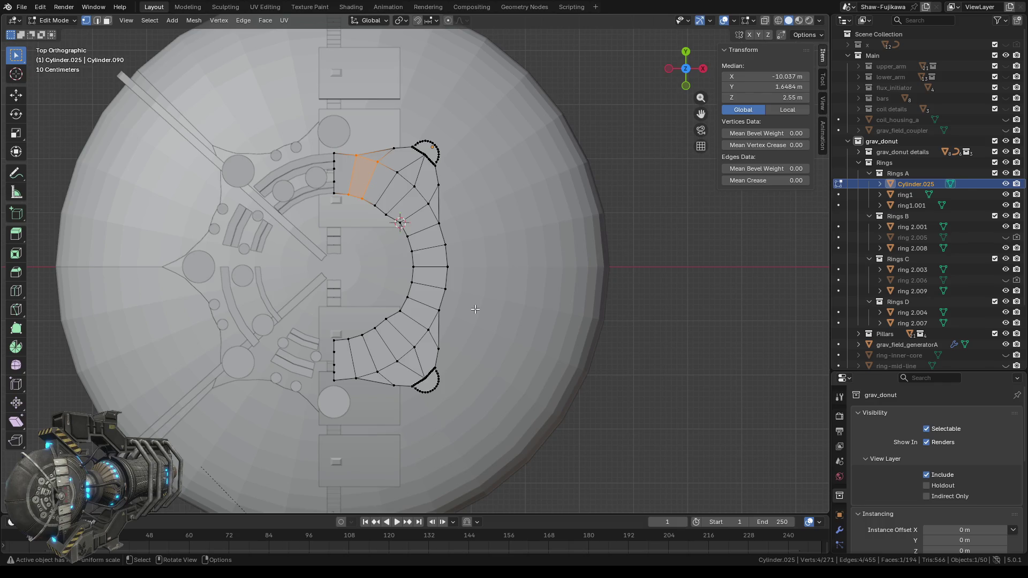
{"action": "middle_click_drag", "start_coordinate": [475, 309], "coordinate": [477, 273]}
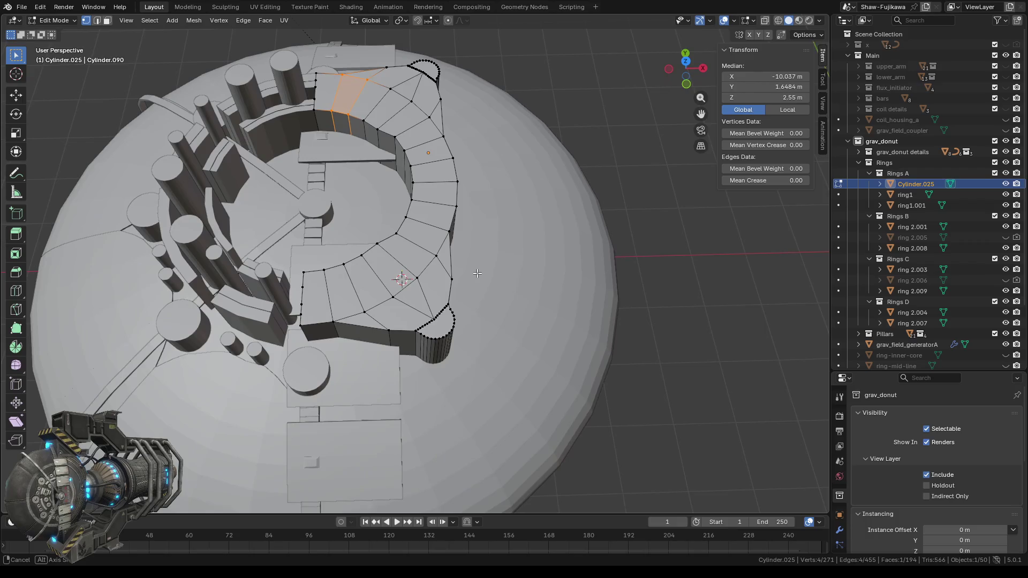
{"action": "middle_click_drag", "start_coordinate": [477, 273], "coordinate": [478, 297]}
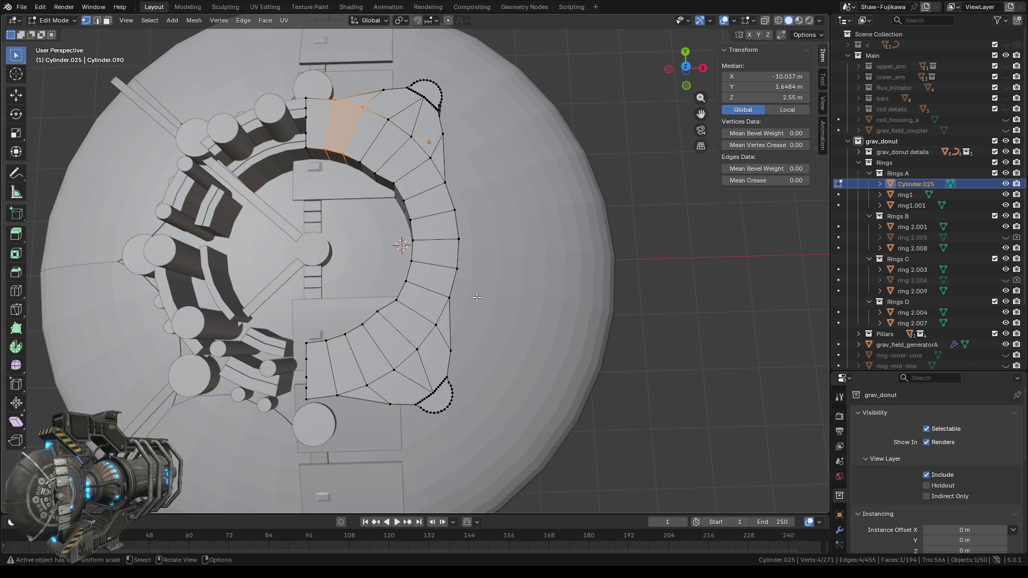
{"action": "left_click", "coordinate": [685, 68]}
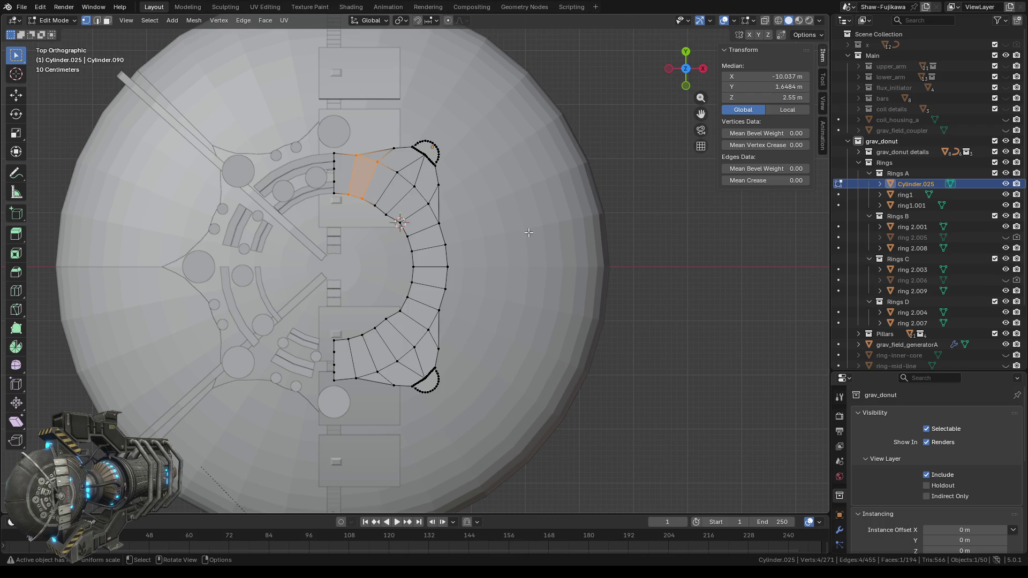
{"action": "key", "text": "alt+a"}
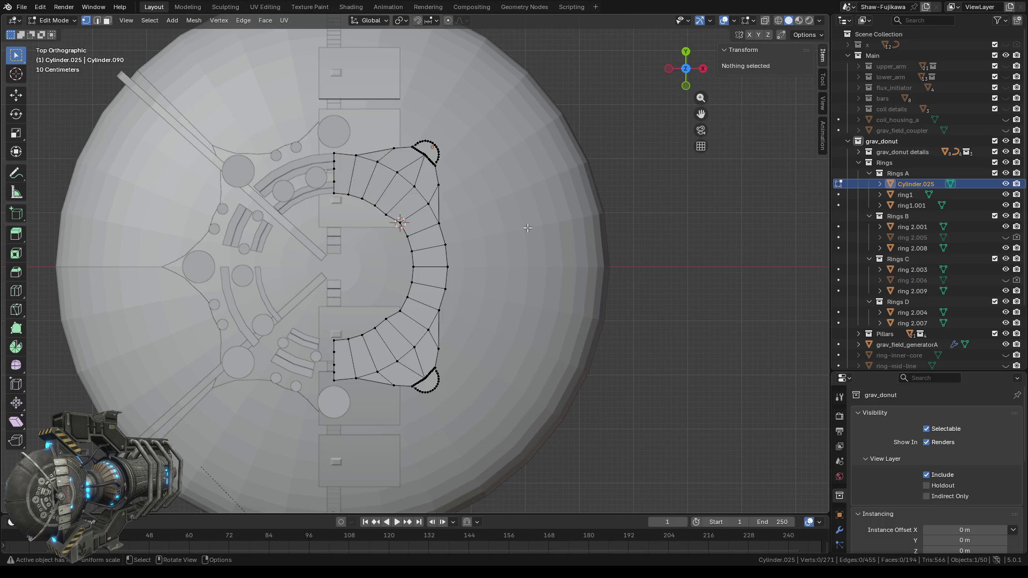
- Return to Object Mode and save the scene as Shaw-Fujikawa_drive036.blend
{"action": "key", "text": "Tab"}
{"action": "scroll", "coordinate": [514, 257], "scroll_direction": "down", "scroll_amount": 2}
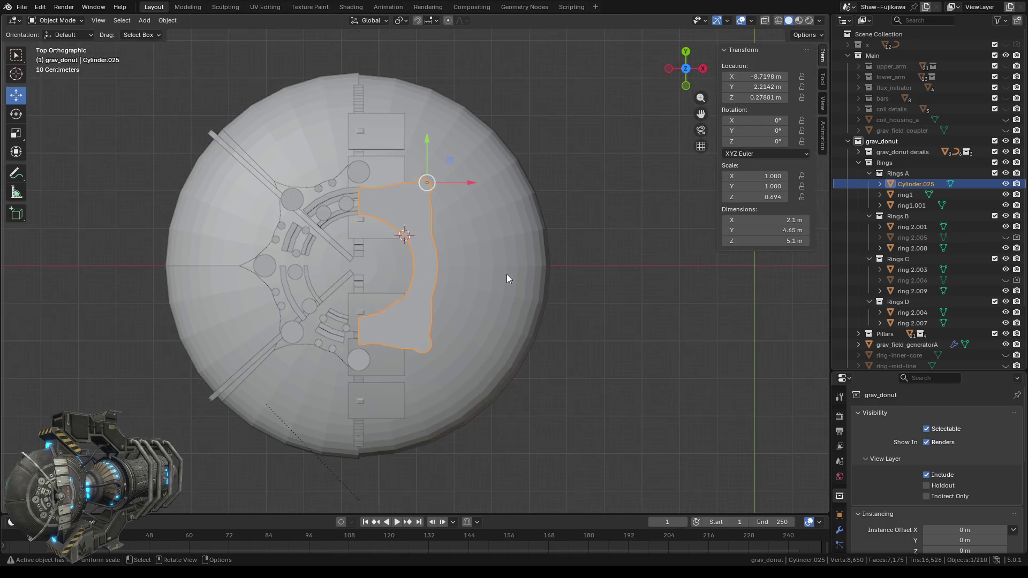
{"action": "left_click", "coordinate": [22, 7]}
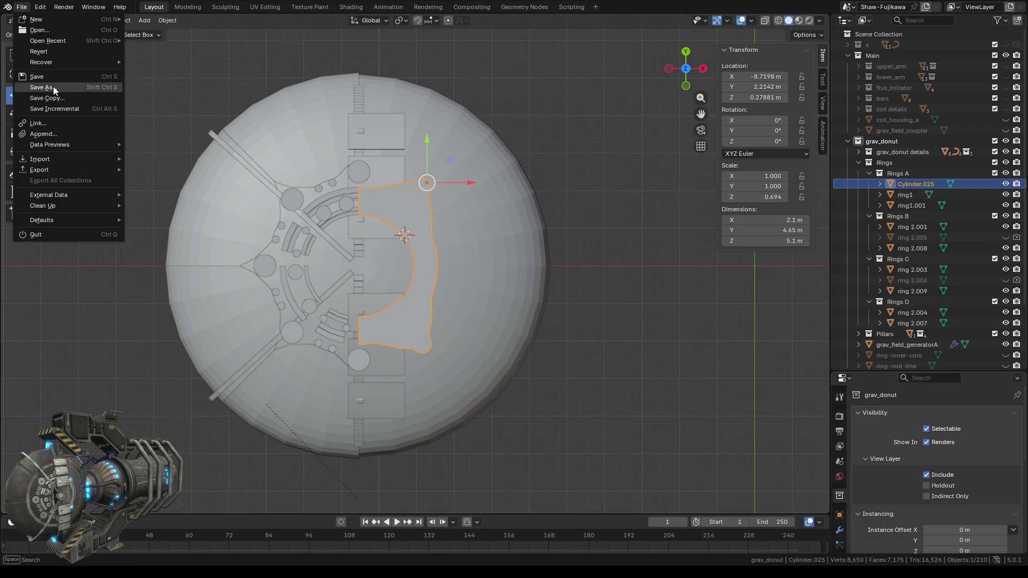
{"action": "left_click", "coordinate": [41, 78]}
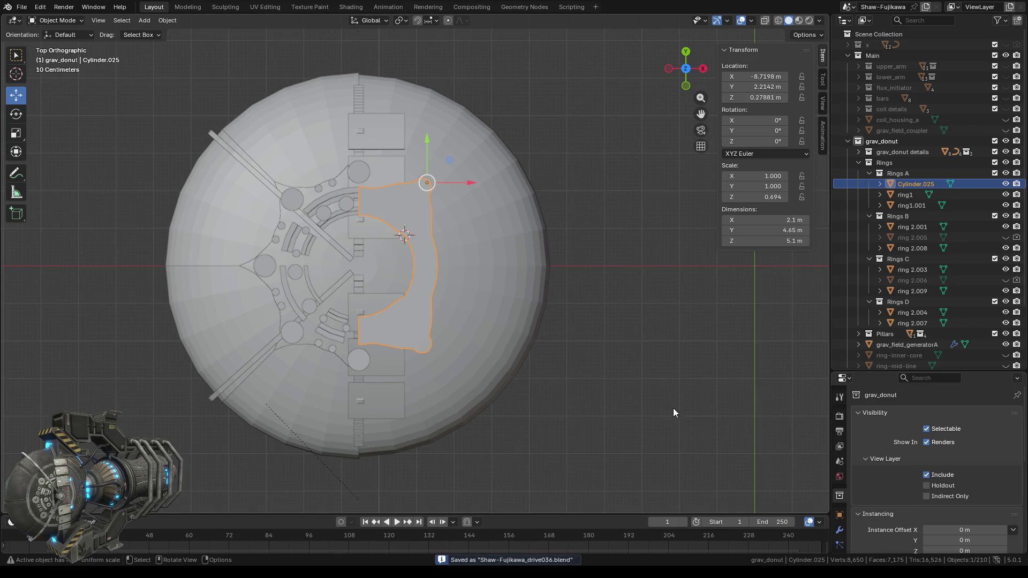
{"action": "mouse_move", "coordinate": [674, 412]}
{"action": "middle_mouse_down"}
{"action": "mouse_move", "coordinate": [533, 282]}
{"action": "mouse_move", "coordinate": [444, 358]}
{"action": "middle_mouse_up"}
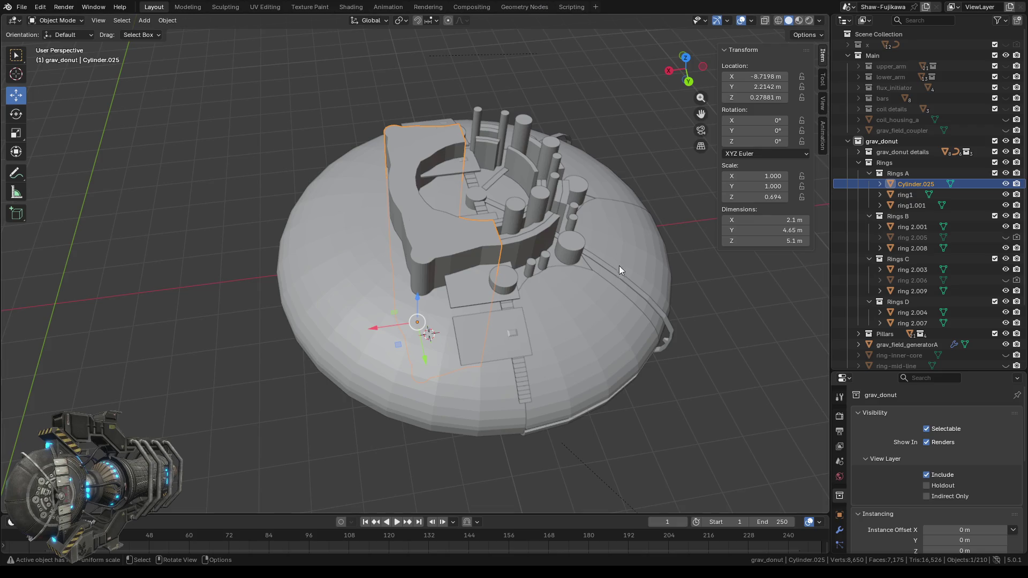
{"action": "mouse_move", "coordinate": [613, 319]}
{"action": "middle_mouse_down"}
{"action": "mouse_move", "coordinate": [405, 324]}
{"action": "mouse_move", "coordinate": [330, 256]}
{"action": "middle_mouse_up"}
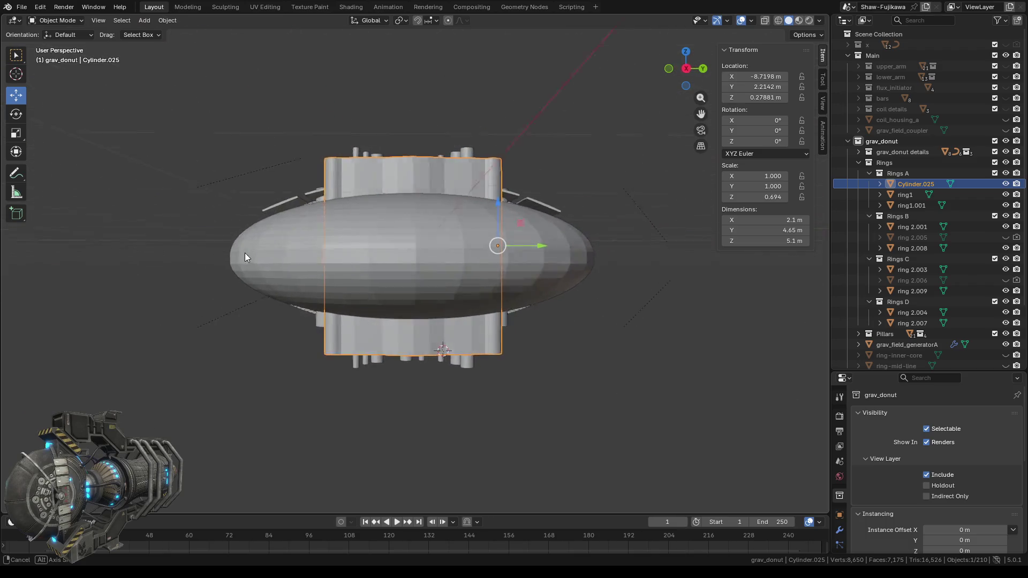
{"action": "mouse_move", "coordinate": [330, 256]}
{"action": "middle_mouse_down"}
{"action": "mouse_move", "coordinate": [322, 267]}
{"action": "mouse_move", "coordinate": [364, 329]}
{"action": "middle_mouse_up"}
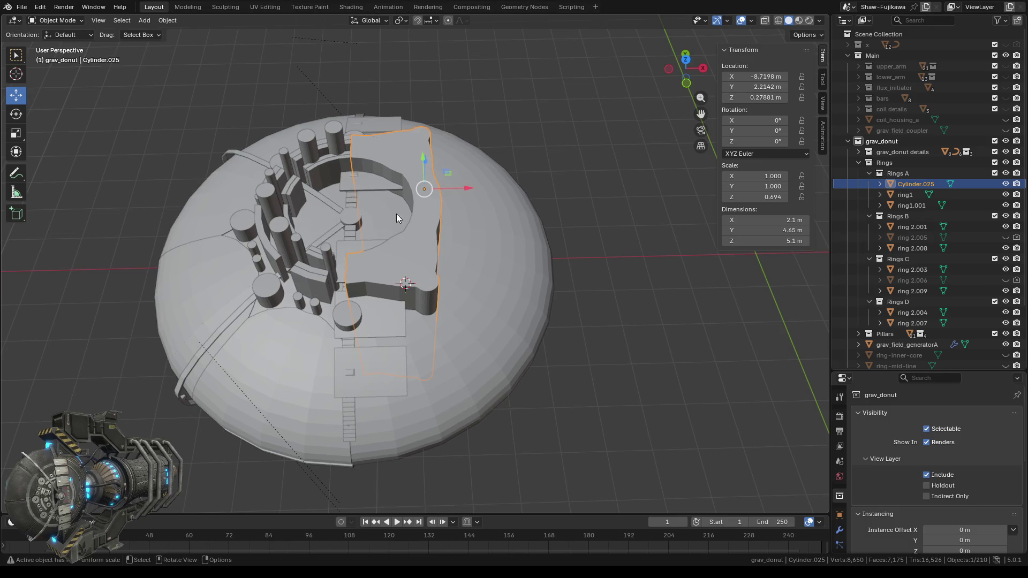
{"action": "scroll", "coordinate": [375, 212], "scroll_direction": "up", "scroll_amount": 2}
{"action": "scroll", "coordinate": [375, 212], "scroll_direction": "up", "scroll_amount": 1}
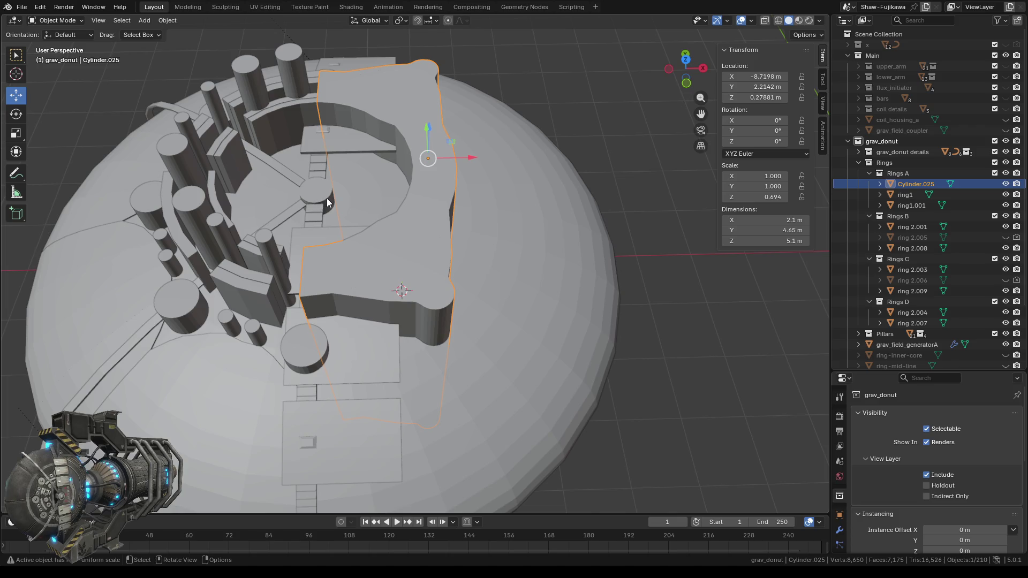
{"action": "mouse_move", "coordinate": [352, 255]}
{"action": "middle_mouse_down"}
{"action": "mouse_move", "coordinate": [504, 215]}
{"action": "mouse_move", "coordinate": [827, 218]}
{"action": "mouse_move", "coordinate": [11, 216]}
{"action": "mouse_move", "coordinate": [133, 336]}
{"action": "middle_mouse_up"}
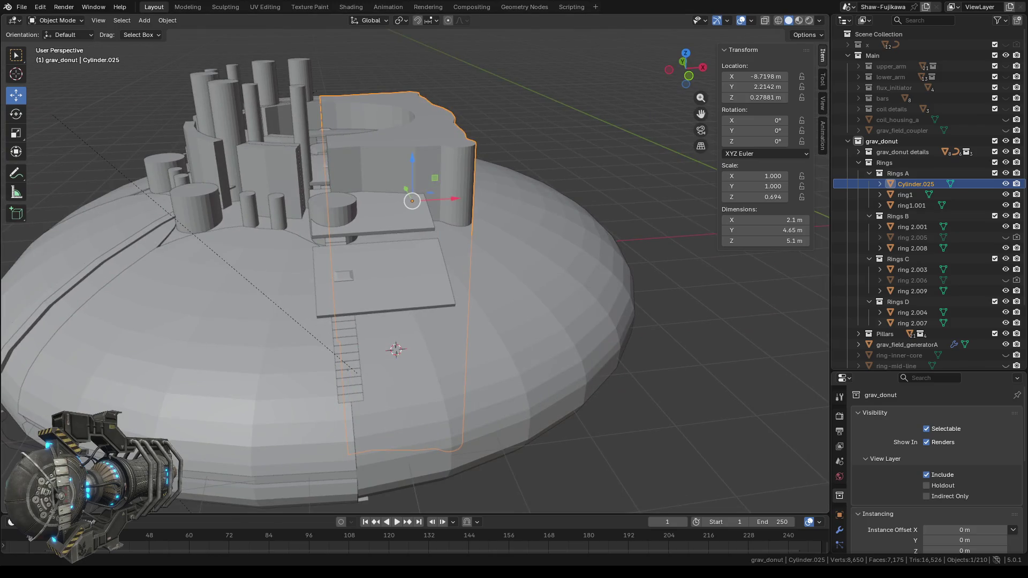
{"action": "mouse_move", "coordinate": [562, 311]}
{"action": "middle_mouse_down"}
{"action": "mouse_move", "coordinate": [525, 272]}
{"action": "mouse_move", "coordinate": [482, 274]}
{"action": "mouse_move", "coordinate": [522, 270]}
{"action": "mouse_move", "coordinate": [419, 269]}
{"action": "mouse_move", "coordinate": [530, 268]}
{"action": "mouse_move", "coordinate": [434, 251]}
{"action": "mouse_move", "coordinate": [431, 294]}
{"action": "mouse_move", "coordinate": [502, 285]}
{"action": "middle_mouse_up"}
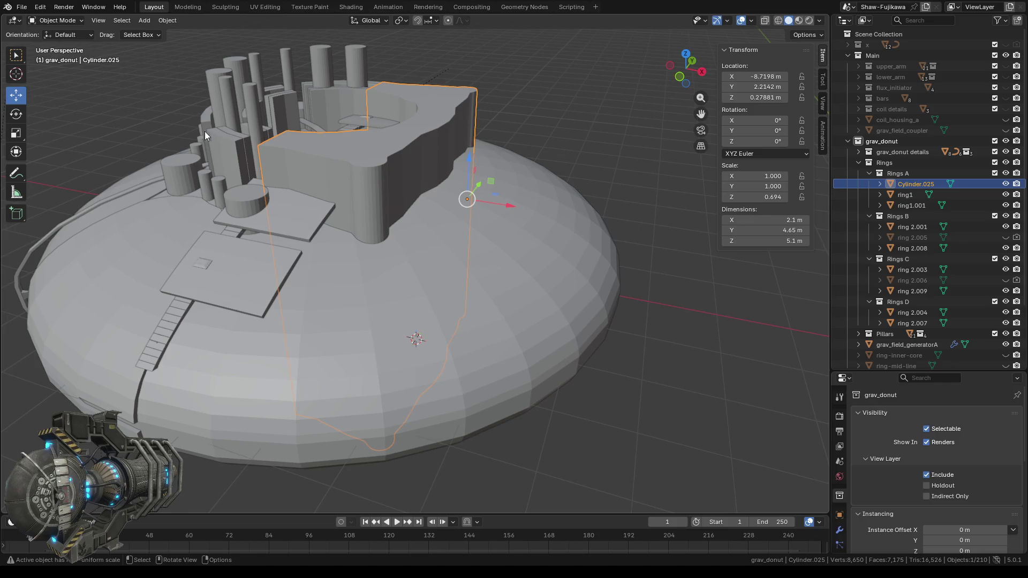
{"action": "left_click", "coordinate": [217, 147]}
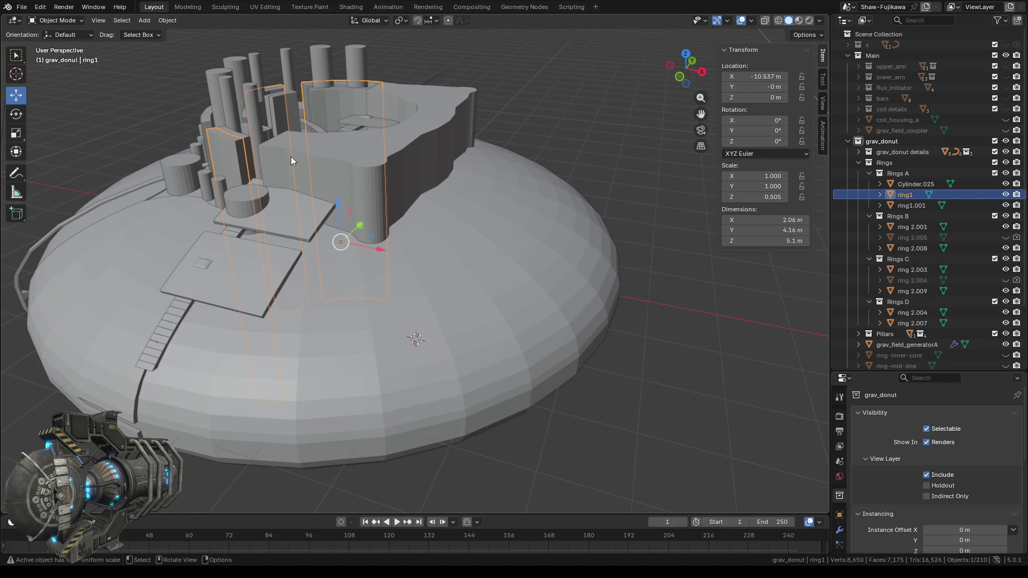
- Join ring1 into ring1.001 in Rings A
{"action": "mouse_move", "coordinate": [384, 162]}
{"action": "middle_mouse_down"}
{"action": "mouse_move", "coordinate": [291, 205]}
{"action": "mouse_move", "coordinate": [320, 207]}
{"action": "mouse_move", "coordinate": [309, 212]}
{"action": "mouse_move", "coordinate": [245, 220]}
{"action": "mouse_move", "coordinate": [326, 219]}
{"action": "mouse_move", "coordinate": [207, 267]}
{"action": "mouse_move", "coordinate": [403, 227]}
{"action": "middle_mouse_up"}
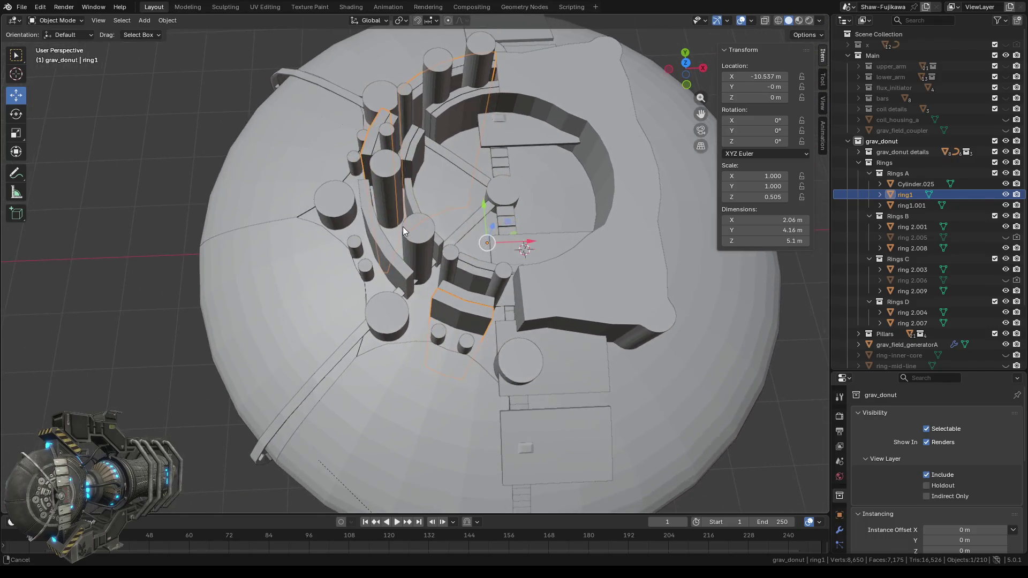
{"action": "left_click", "coordinate": [911, 206]}
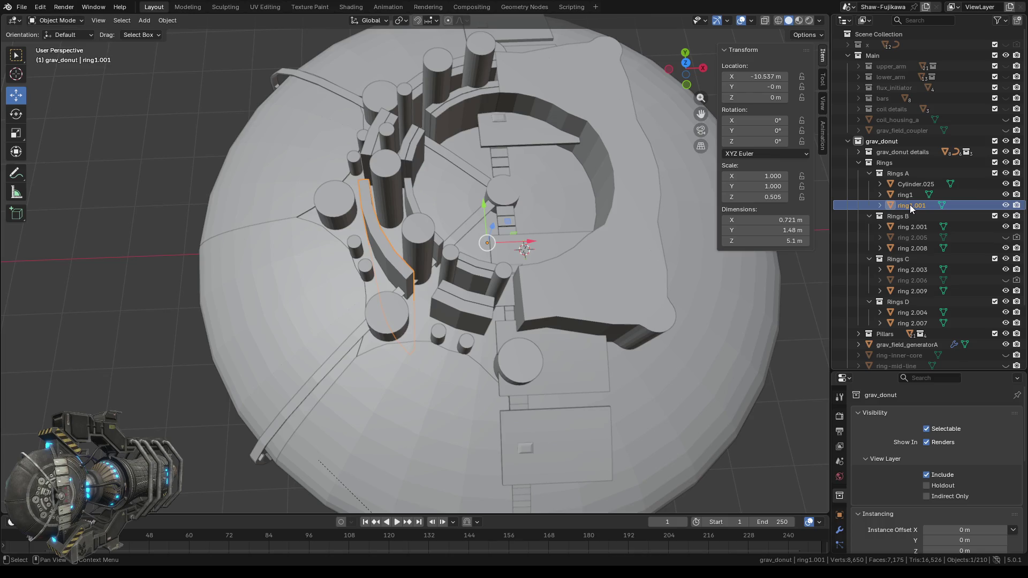
{"action": "left_click", "coordinate": [904, 194], "text": "shift"}
{"action": "right_click", "coordinate": [157, 187]}
{"action": "left_click", "coordinate": [132, 190]}
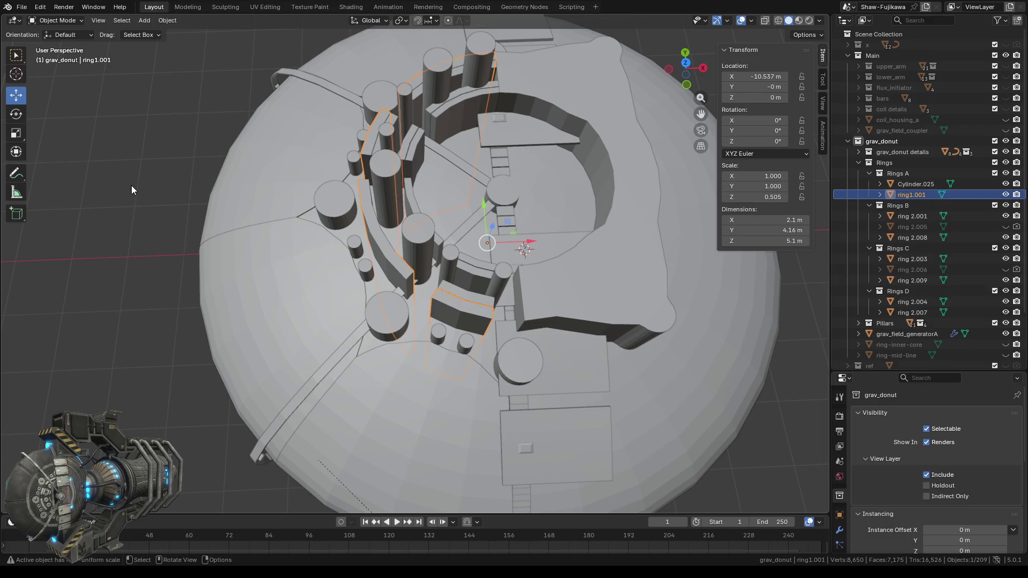
- Select ring 2.001 and ring 2.008 together for joining
{"action": "left_click", "coordinate": [158, 224]}
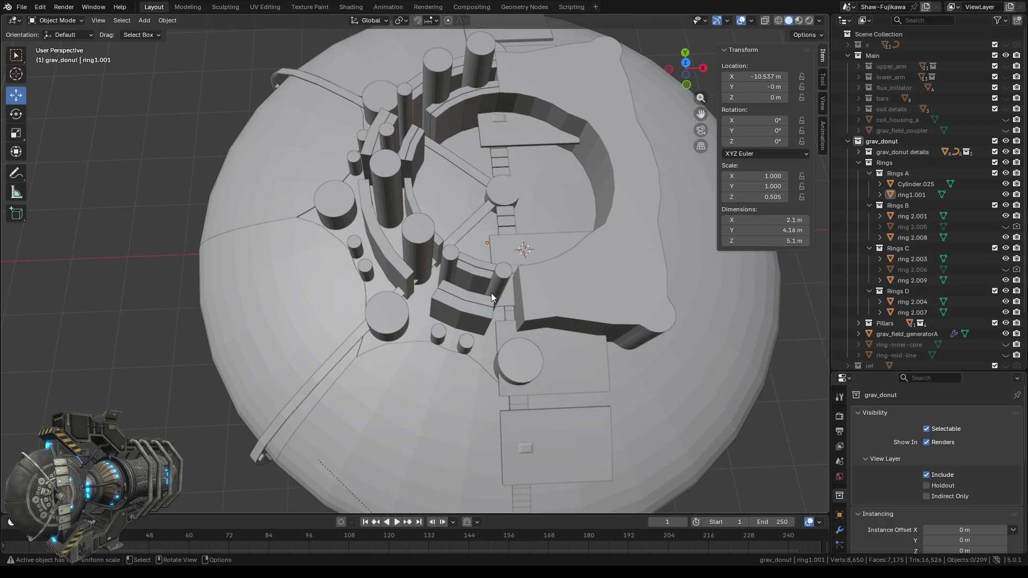
{"action": "left_click", "coordinate": [464, 294]}
{"action": "mouse_move", "coordinate": [451, 198]}
{"action": "middle_mouse_down"}
{"action": "mouse_move", "coordinate": [451, 230]}
{"action": "mouse_move", "coordinate": [465, 230]}
{"action": "middle_mouse_up"}
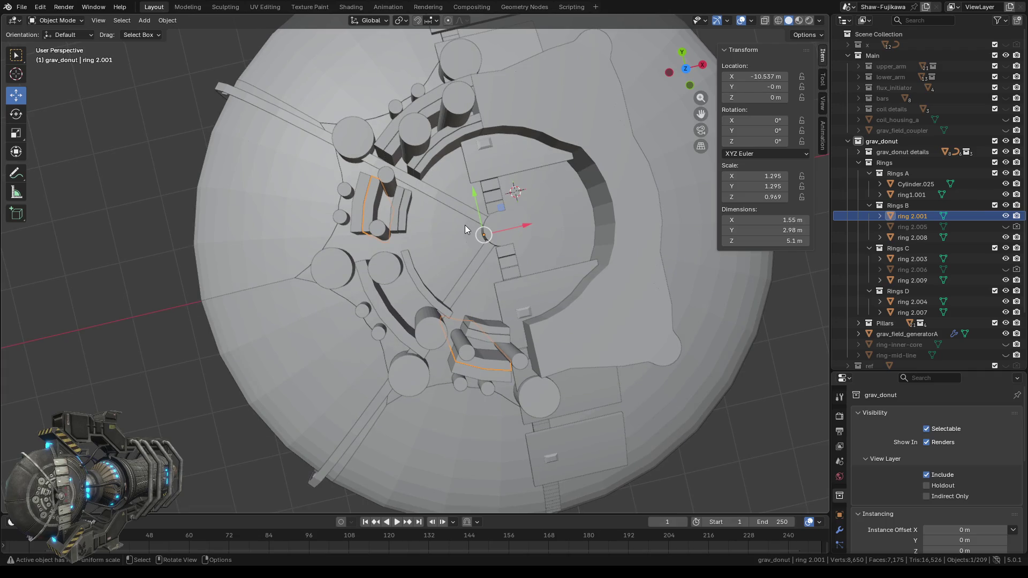
{"action": "left_click", "coordinate": [391, 160], "text": "shift"}
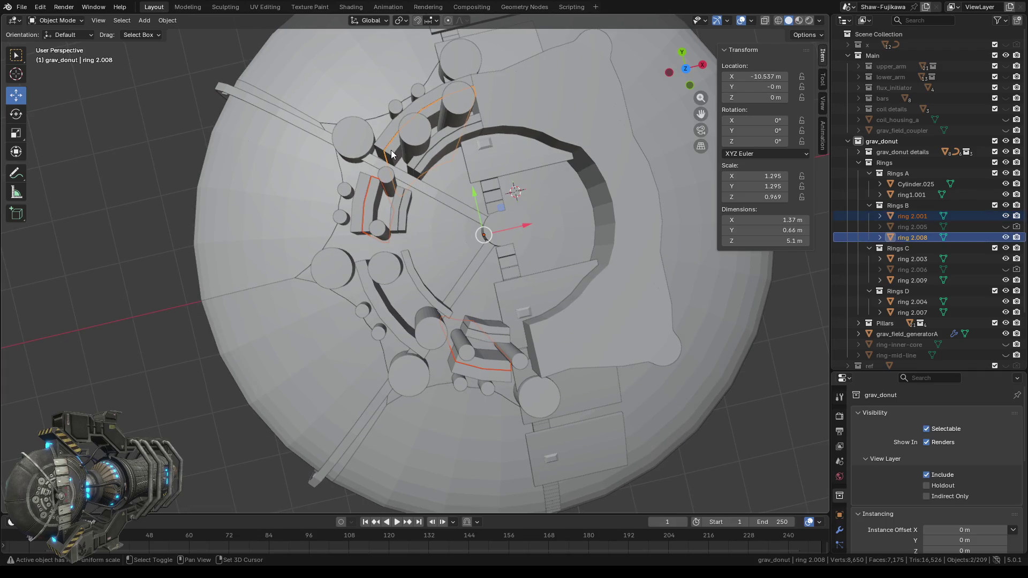
- Join ring 2.001 into ring 2.008 and ring 2.009 into ring 2.003
{"action": "right_click", "coordinate": [101, 195]}
{"action": "left_click", "coordinate": [99, 194]}
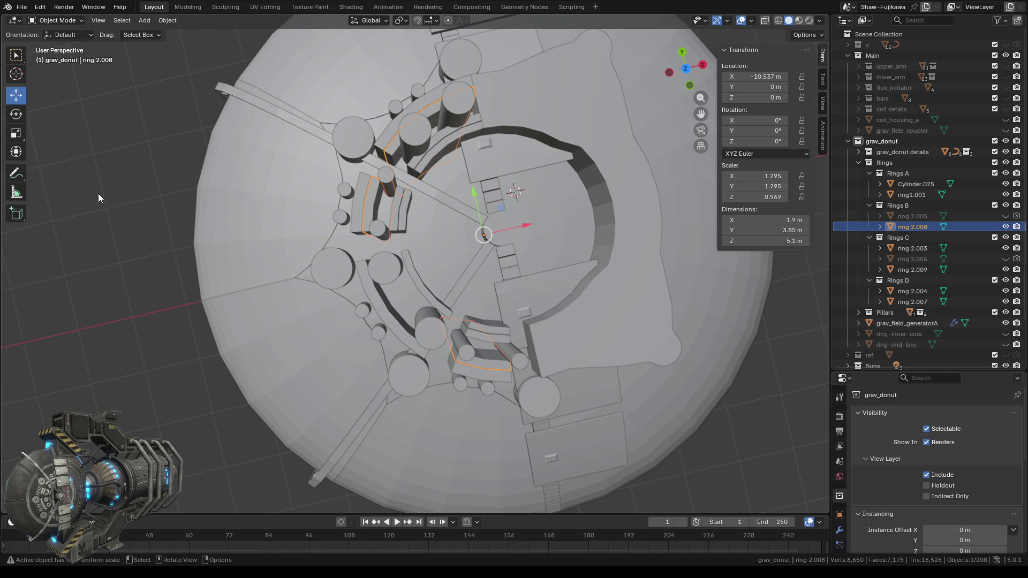
{"action": "left_click", "coordinate": [414, 166]}
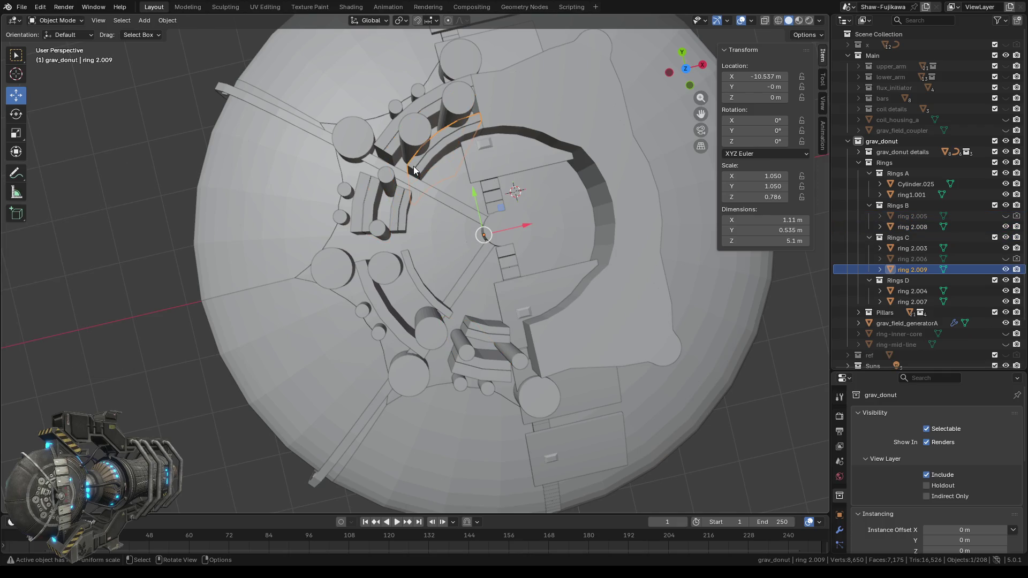
{"action": "left_click", "coordinate": [396, 200], "text": "shift"}
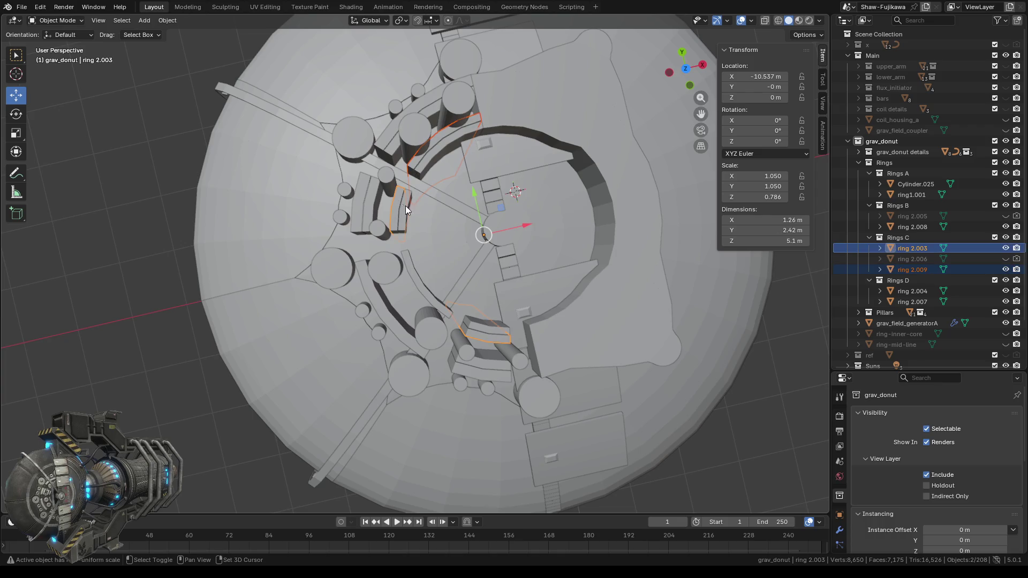
{"action": "middle_click_drag", "start_coordinate": [441, 256], "coordinate": [448, 243]}
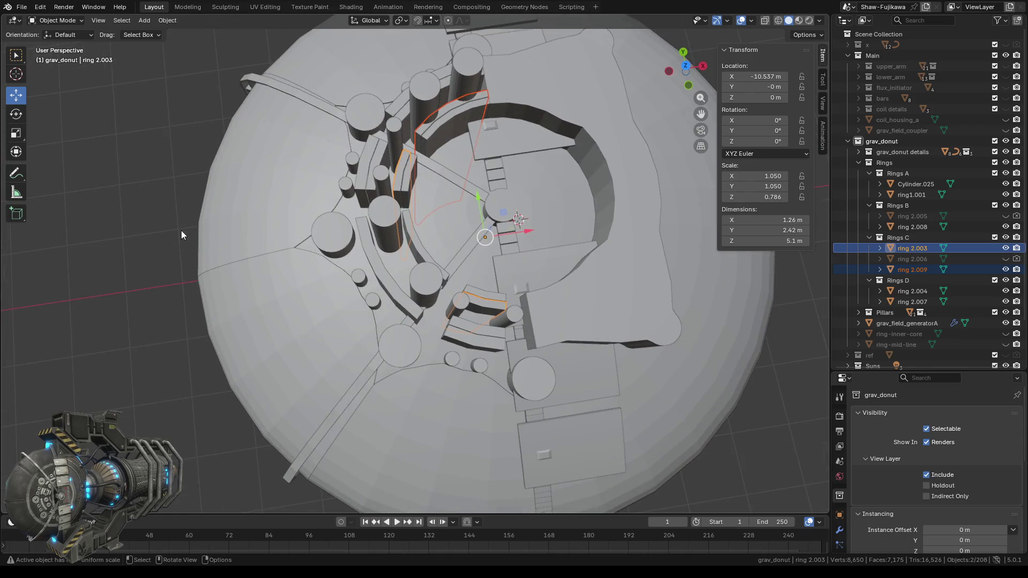
{"action": "right_click", "coordinate": [131, 207]}
{"action": "left_click", "coordinate": [109, 210]}
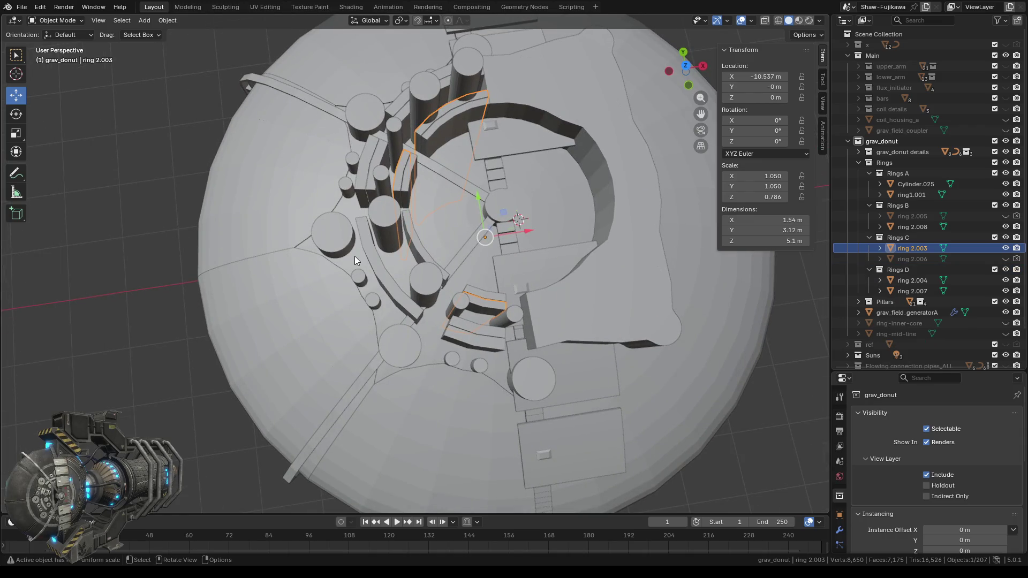
- Join ring 2.004 into ring 2.007
{"action": "middle_click_drag", "start_coordinate": [354, 256], "coordinate": [350, 274]}
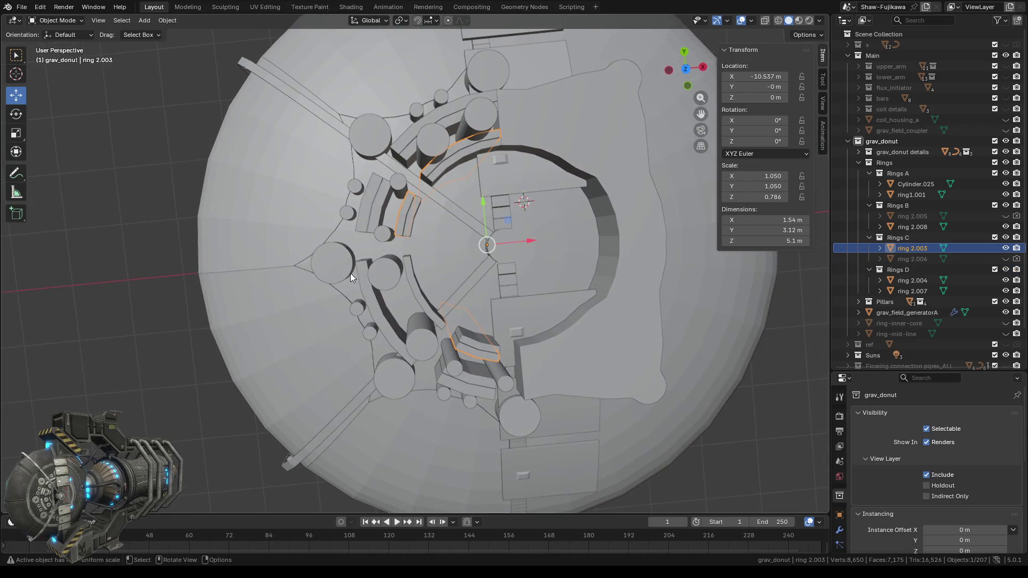
{"action": "left_click", "coordinate": [443, 170]}
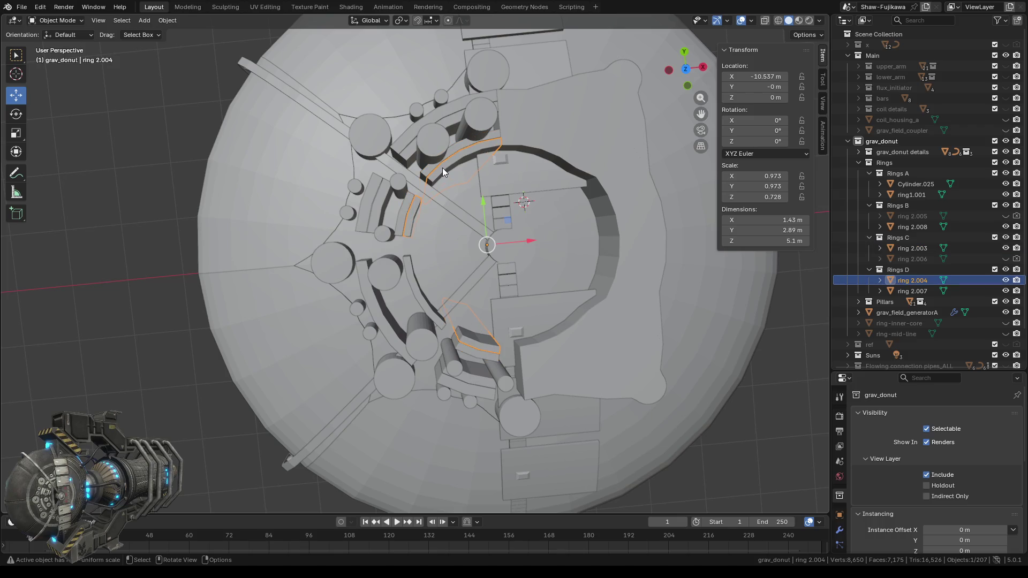
{"action": "left_click", "coordinate": [409, 270], "text": "shift"}
{"action": "right_click", "coordinate": [166, 217]}
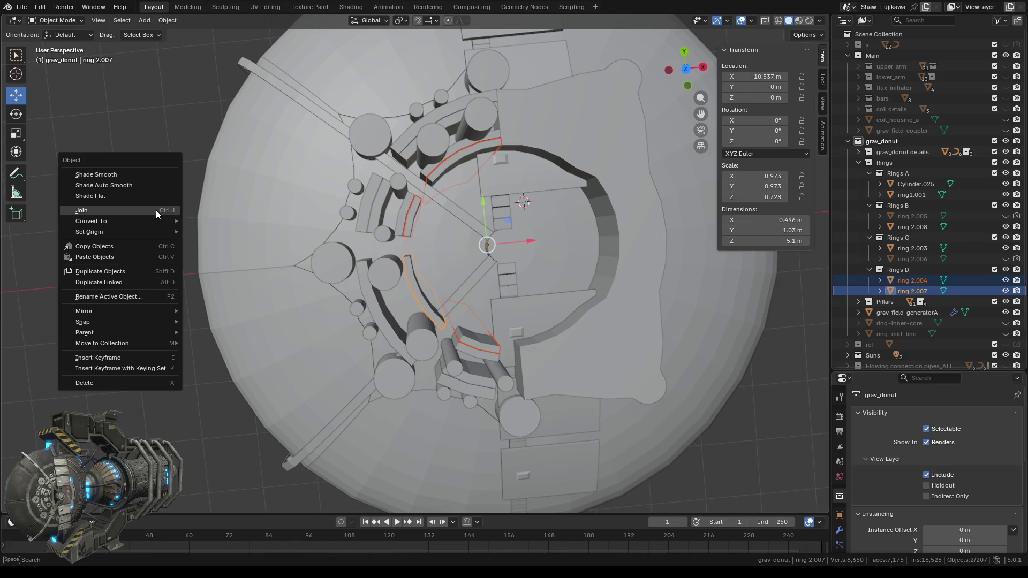
{"action": "left_click", "coordinate": [134, 210]}
{"action": "mouse_move", "coordinate": [267, 281]}
{"action": "middle_mouse_down"}
{"action": "mouse_move", "coordinate": [345, 307]}
{"action": "mouse_move", "coordinate": [454, 243]}
{"action": "middle_mouse_up"}
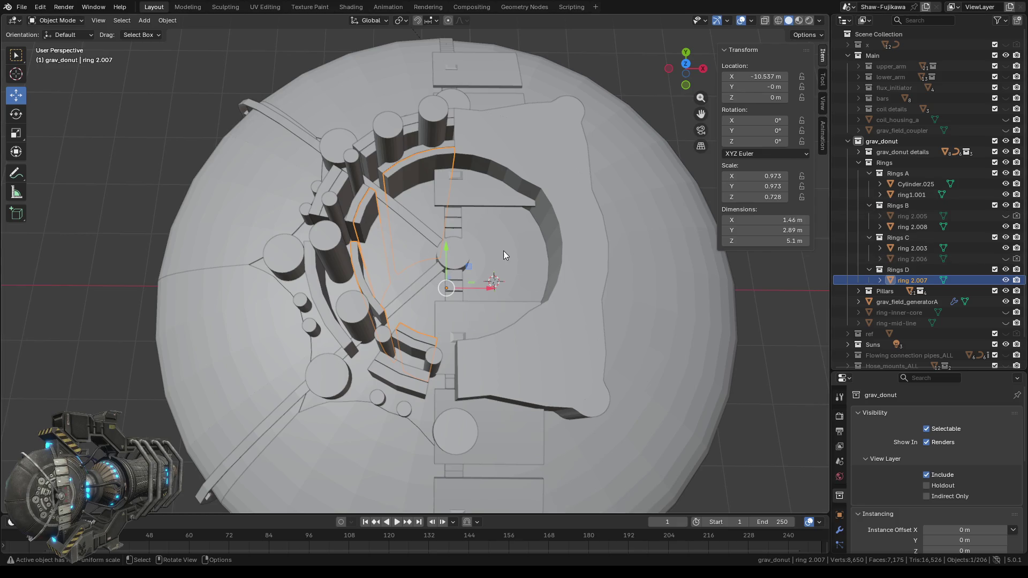
{"action": "mouse_move", "coordinate": [412, 274]}
{"action": "middle_mouse_down"}
{"action": "mouse_move", "coordinate": [413, 231]}
{"action": "mouse_move", "coordinate": [389, 229]}
{"action": "middle_mouse_up"}
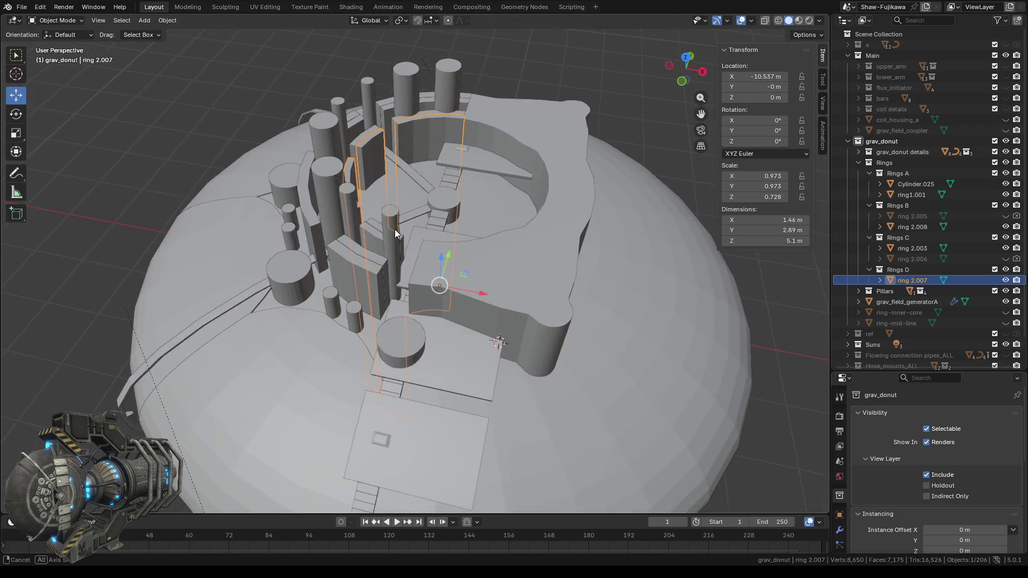
- Set Dimensions Z of Cylinder.023 and Cylinder.020 to 5.1 m
{"action": "left_click", "coordinate": [452, 87]}
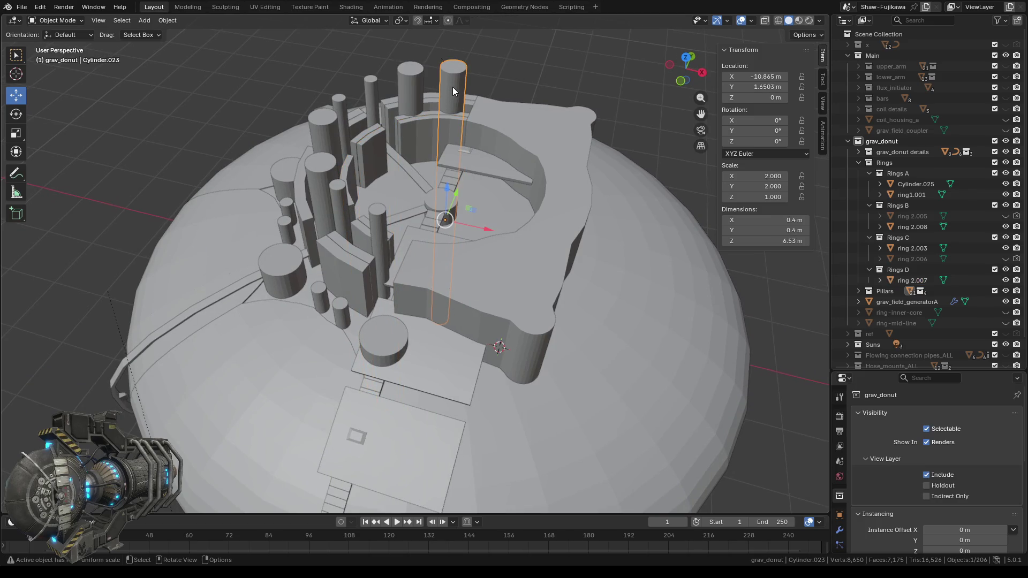
{"action": "left_click", "coordinate": [778, 242]}
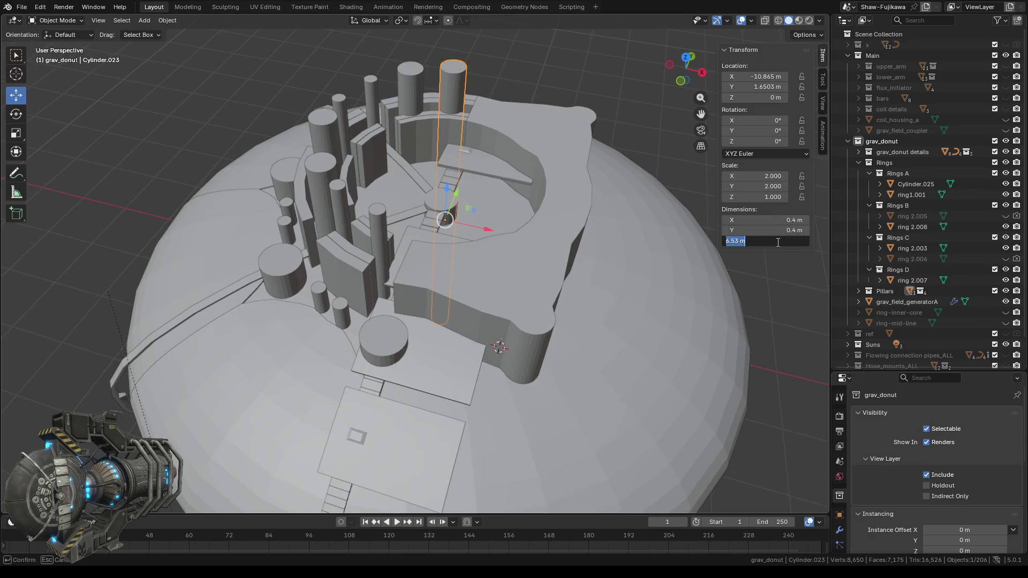
{"action": "type", "text": "5"}
{"action": "type", "text": ".1"}
{"action": "key", "text": "Return"}
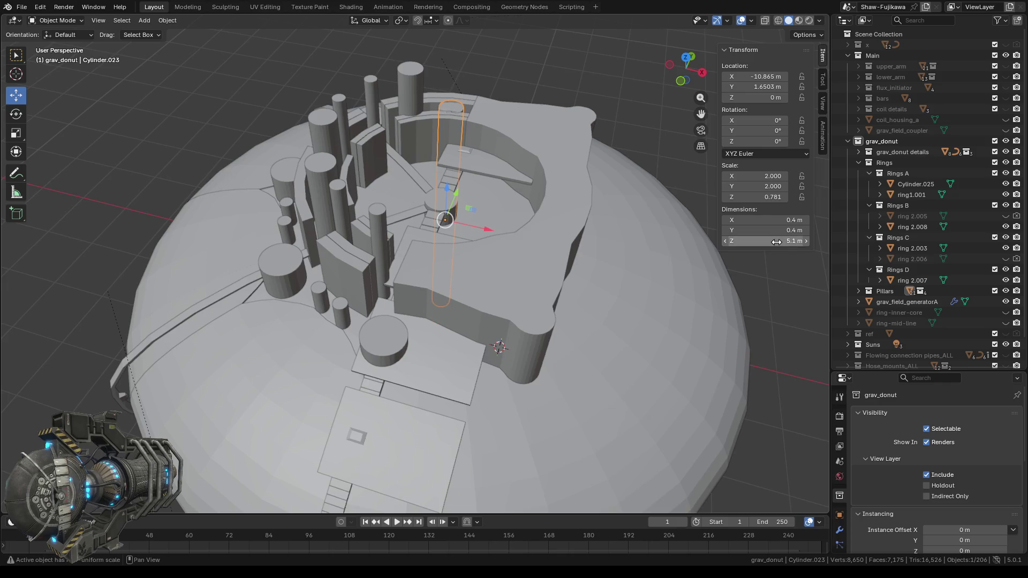
{"action": "left_click", "coordinate": [406, 91]}
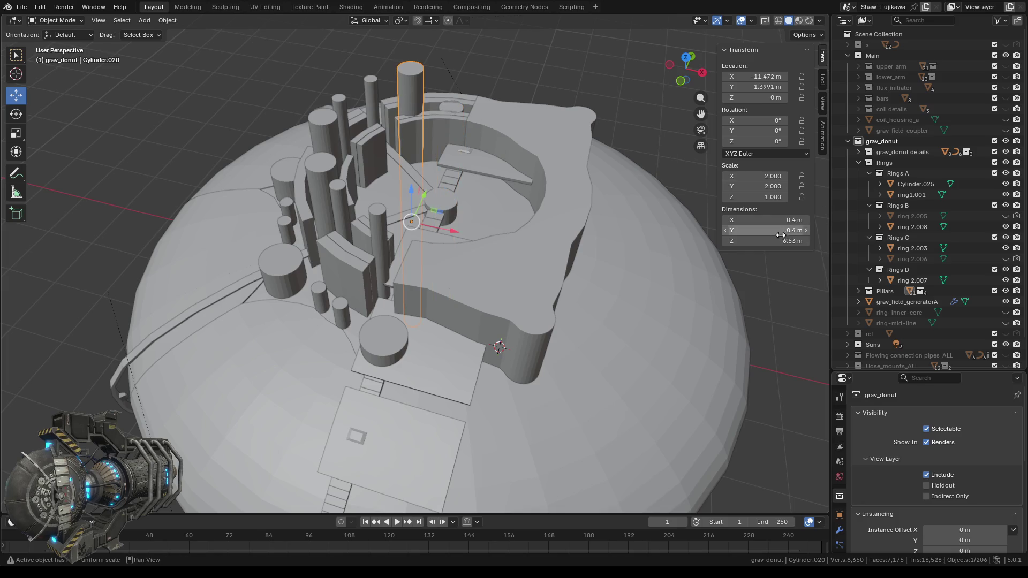
{"action": "left_click", "coordinate": [763, 240]}
{"action": "type", "text": "5."}
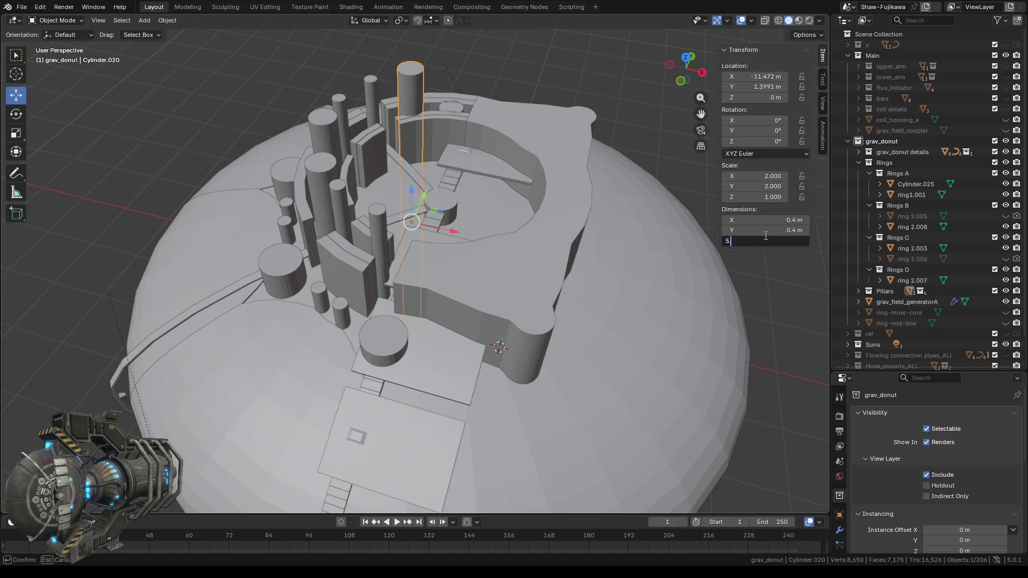
{"action": "type", "text": "1"}
{"action": "key", "text": "Return"}
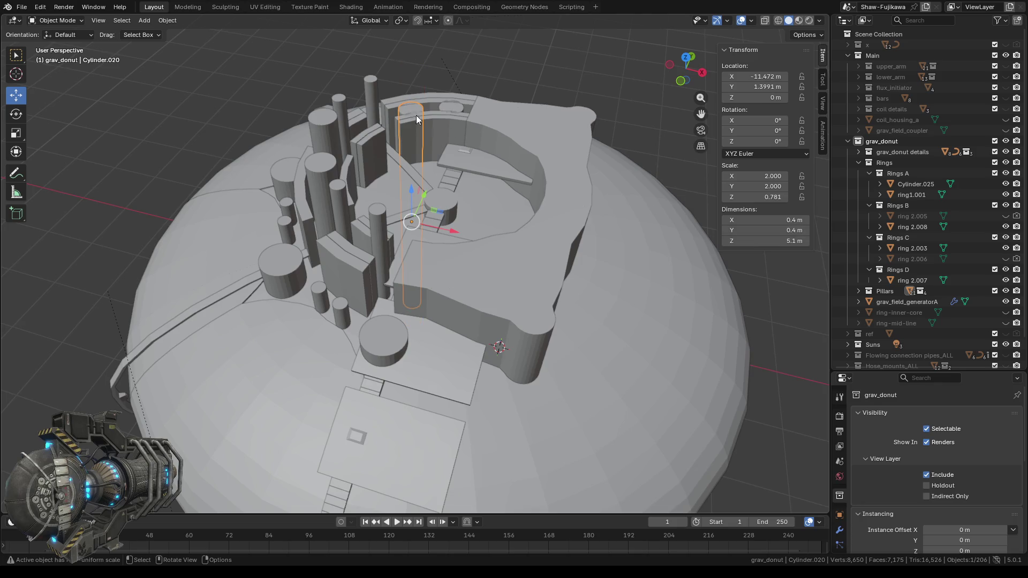
- Shorten Cylinder.017 and Cylinder.012 to 5.1 m tall as well
{"action": "left_click", "coordinate": [371, 95]}
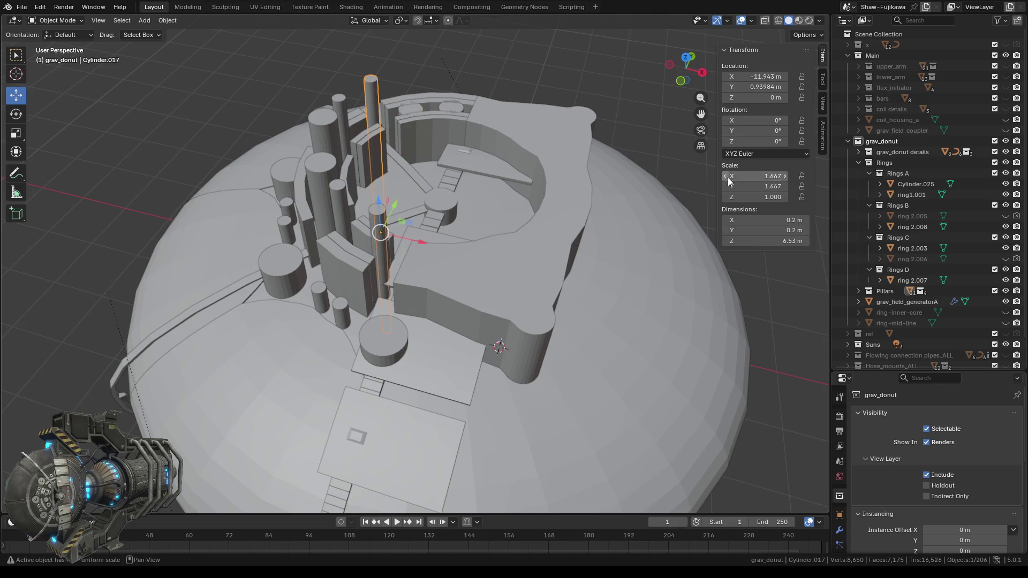
{"action": "left_click", "coordinate": [776, 242]}
{"action": "type", "text": "5"}
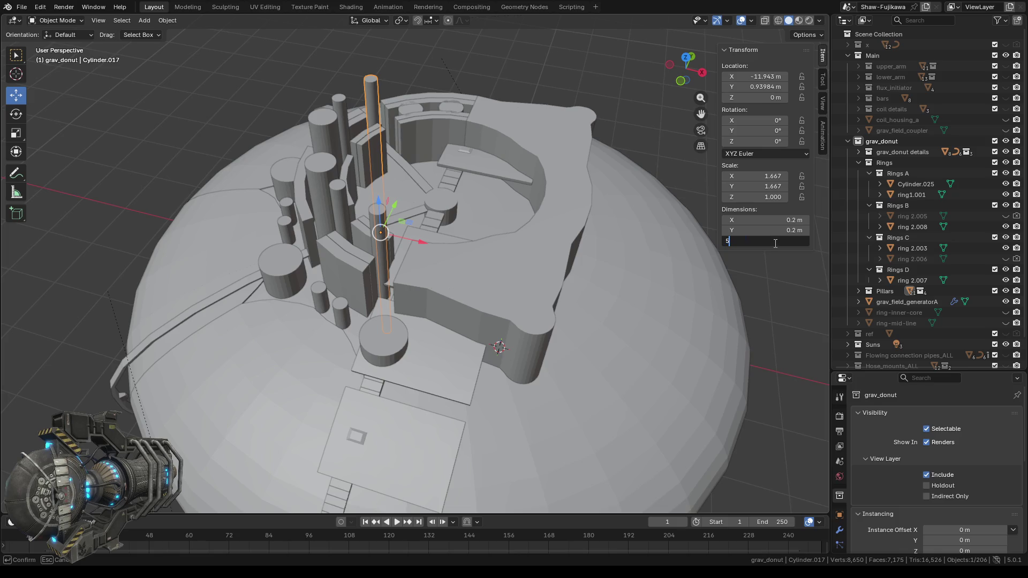
{"action": "type", "text": ".1"}
{"action": "key", "text": "Return"}
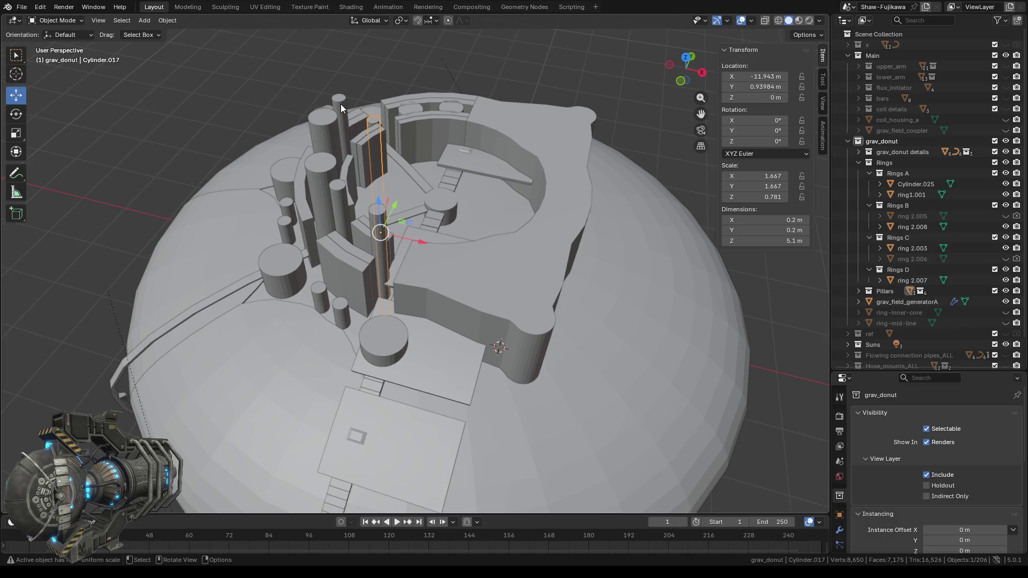
{"action": "left_click", "coordinate": [340, 104]}
{"action": "double_click", "coordinate": [777, 243]}
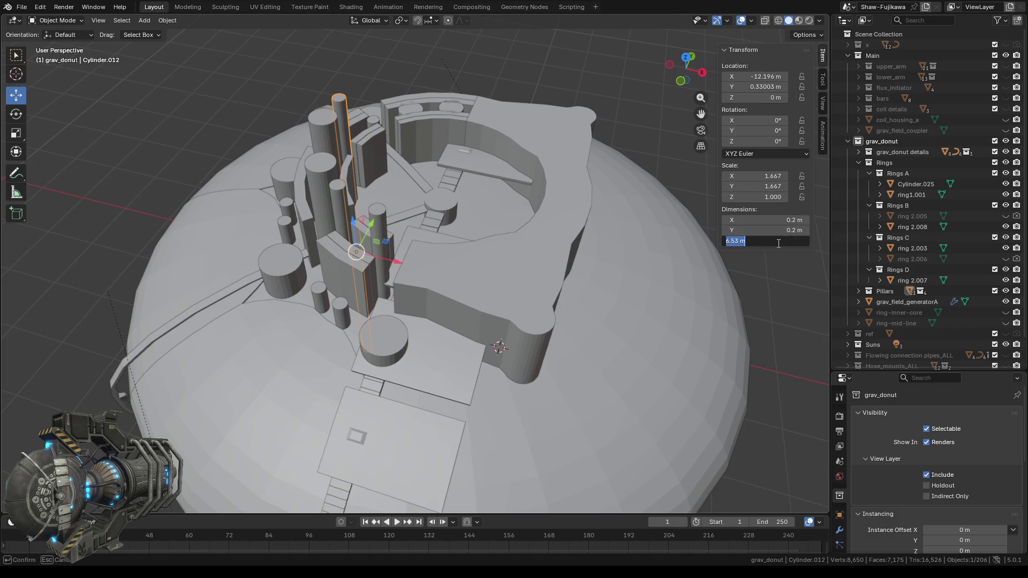
{"action": "type", "text": "5.1"}
{"action": "key", "text": "Return"}
{"action": "middle_click_drag", "start_coordinate": [584, 220], "coordinate": [440, 204]}
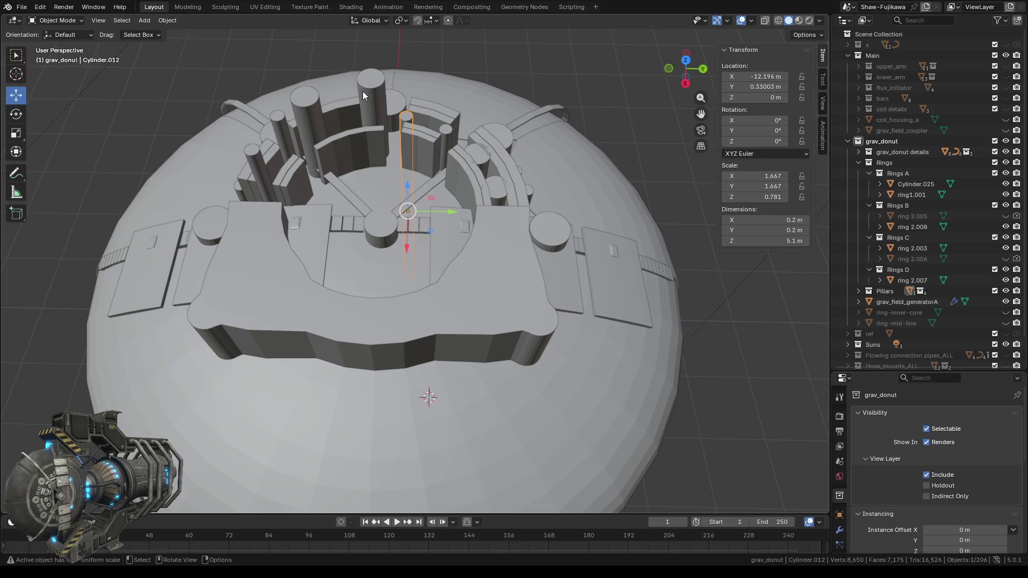
- Shorten pillars Cylinder.021 and Cylinder.022 from 6.53 m to 5.1 m tall
{"action": "left_click", "coordinate": [367, 88]}
{"action": "left_click", "coordinate": [770, 240]}
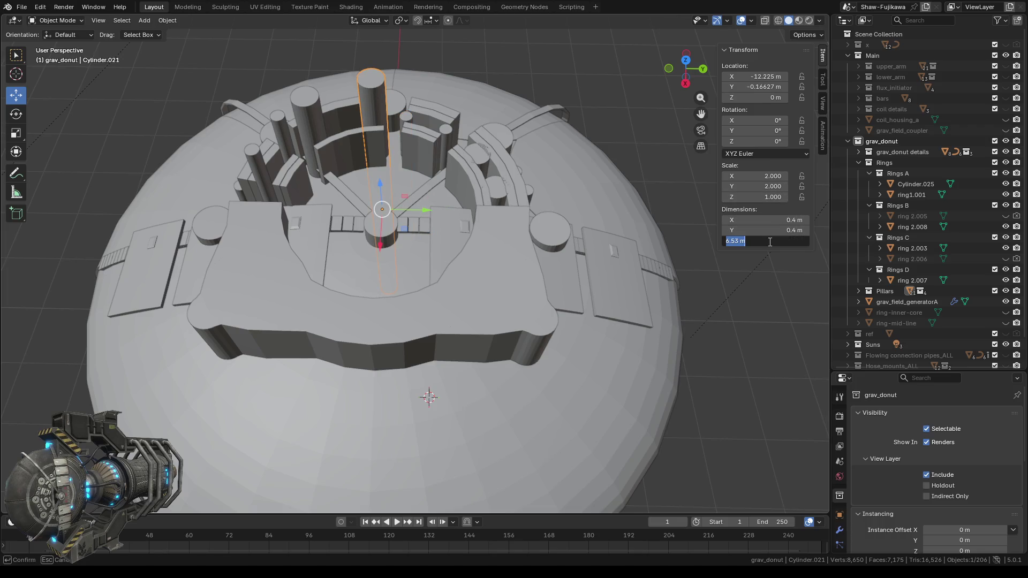
{"action": "type", "text": "5"}
{"action": "type", "text": ".1"}
{"action": "key", "text": "Return"}
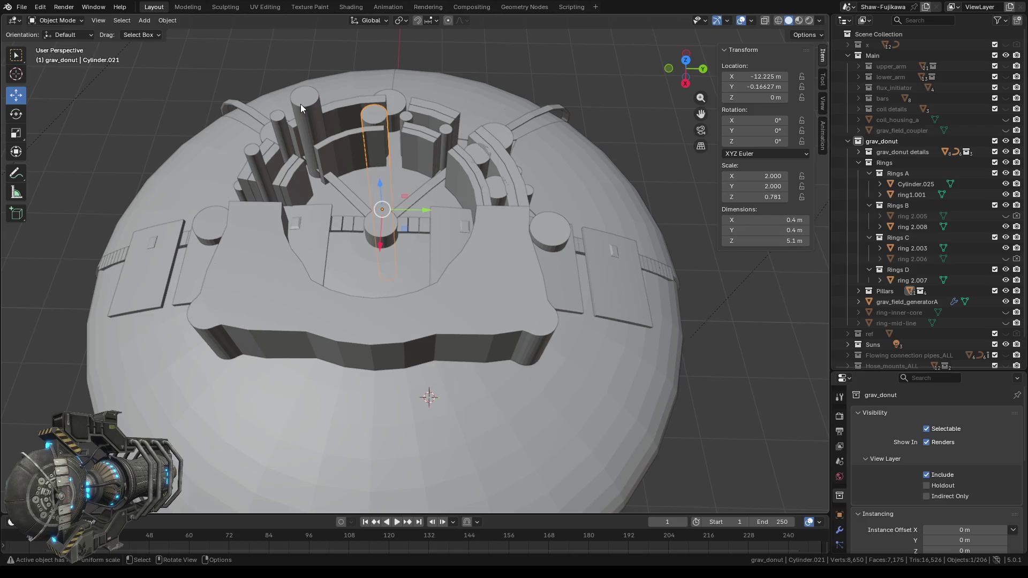
{"action": "left_click", "coordinate": [301, 104]}
{"action": "left_click", "coordinate": [770, 241]}
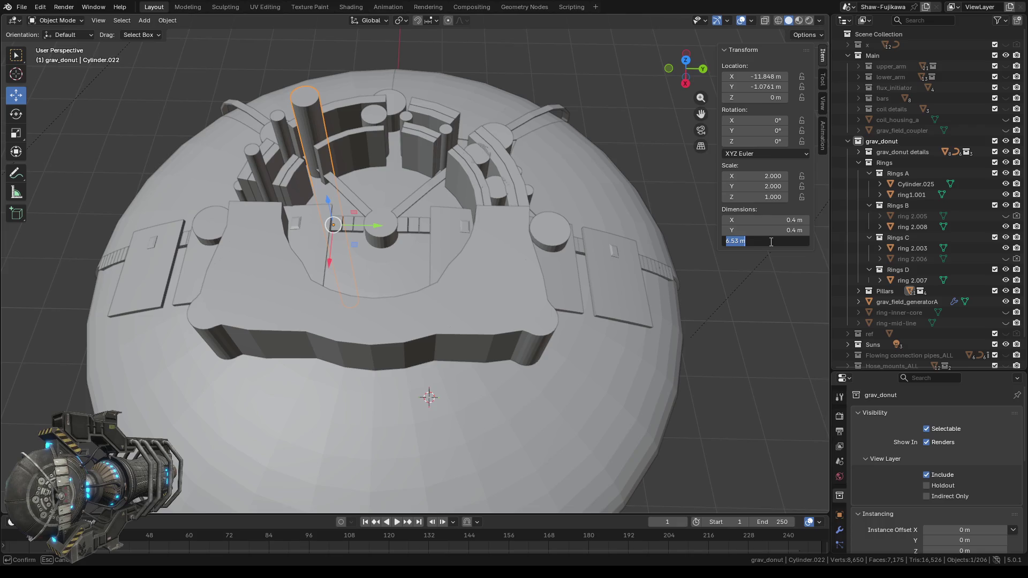
{"action": "type", "text": "5.1"}
{"action": "key", "text": "Return"}
- Shorten Cylinder.018 and Cylinder.019 to 5.1 m tall, then view the donut side-on
{"action": "left_click", "coordinate": [277, 121]}
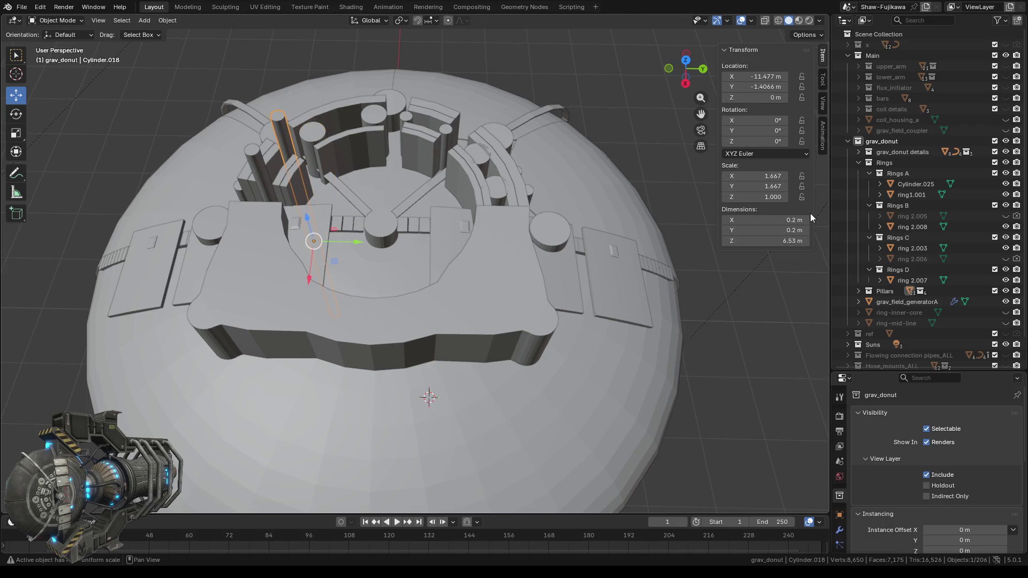
{"action": "left_click", "coordinate": [770, 241]}
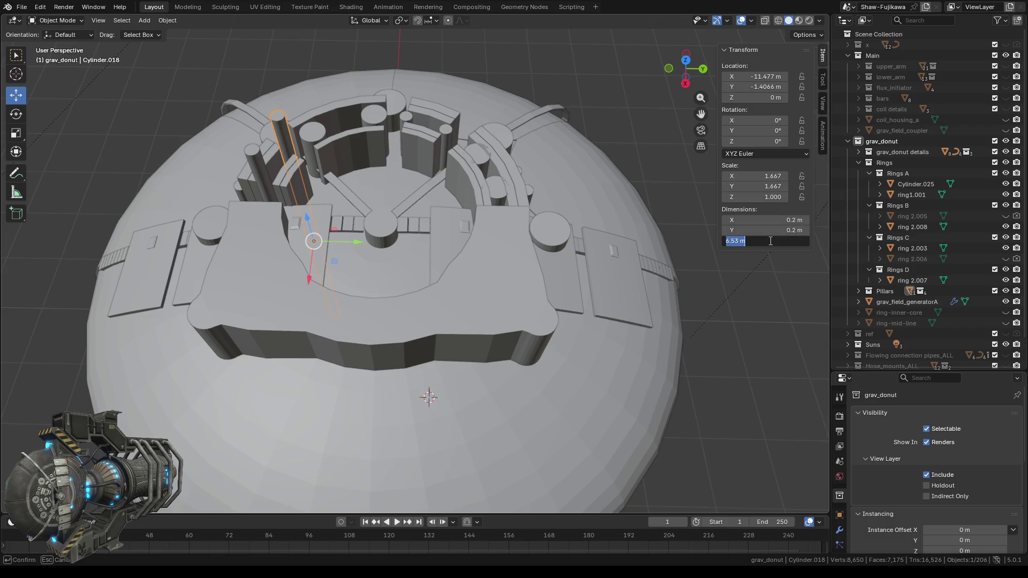
{"action": "type", "text": "5.1"}
{"action": "key", "text": "Return"}
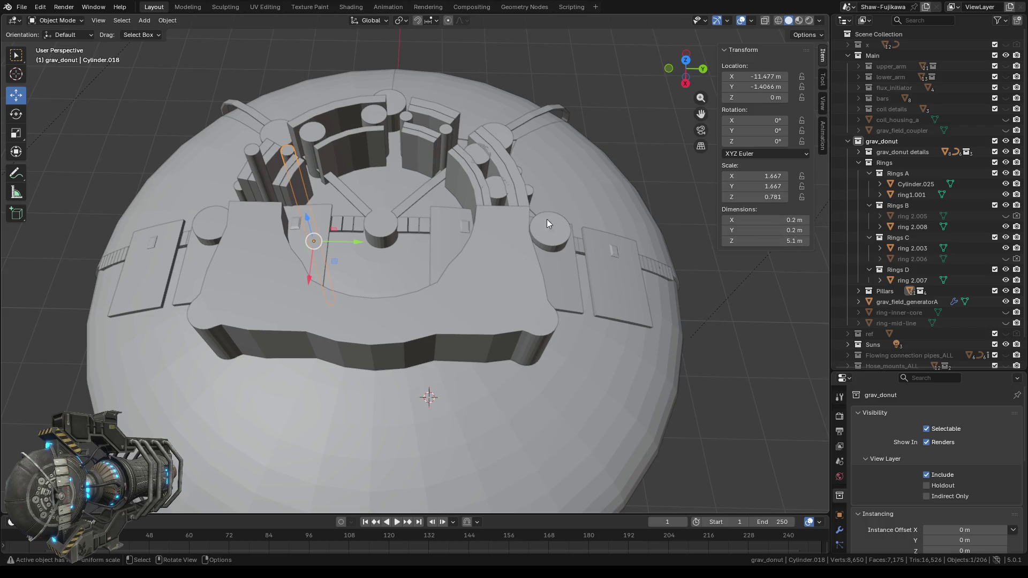
{"action": "left_click", "coordinate": [253, 153]}
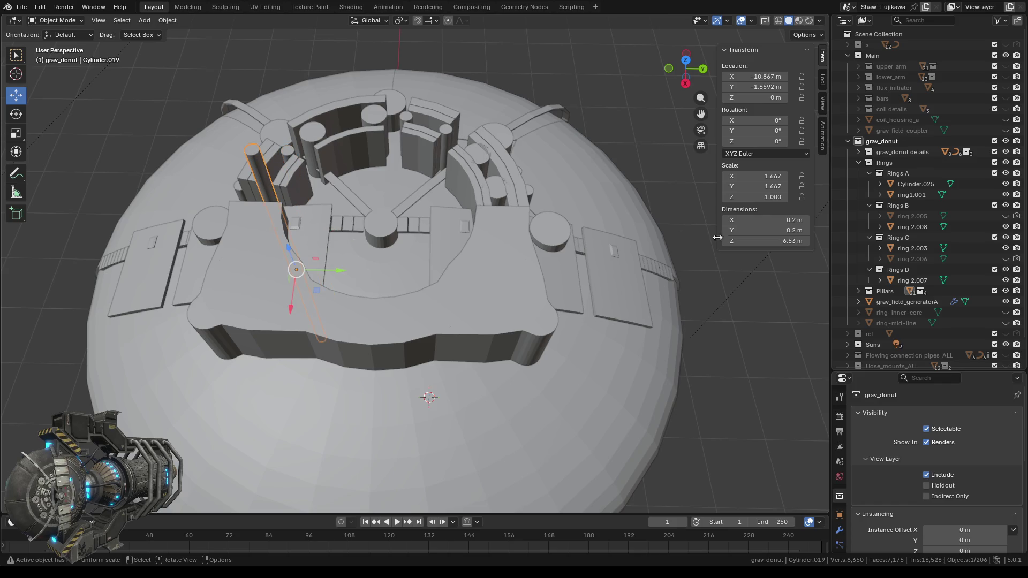
{"action": "left_click", "coordinate": [764, 241]}
{"action": "type", "text": "5."}
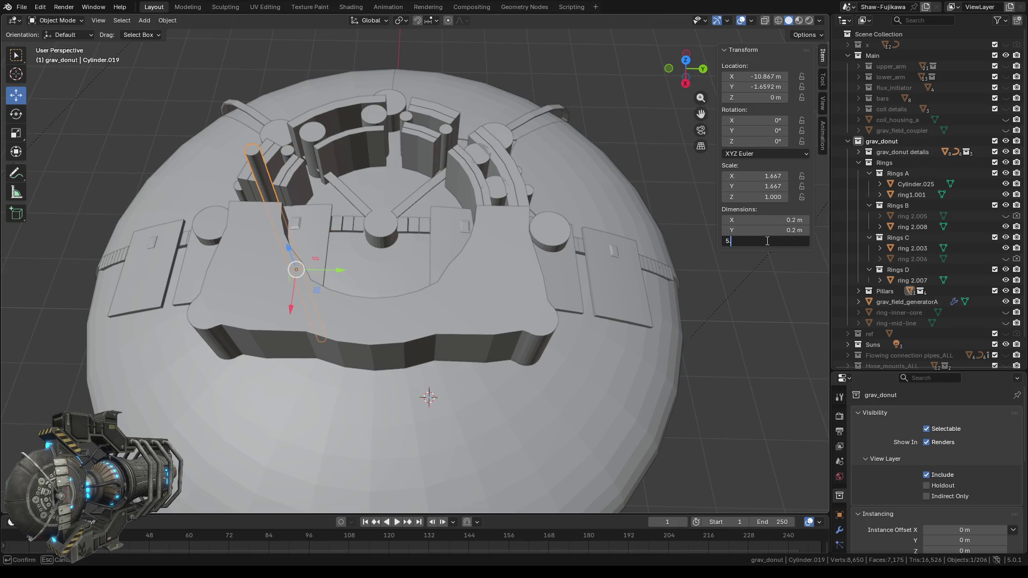
{"action": "type", "text": "1"}
{"action": "key", "text": "Return"}
{"action": "mouse_move", "coordinate": [299, 268]}
{"action": "middle_mouse_down"}
{"action": "mouse_move", "coordinate": [408, 235]}
{"action": "mouse_move", "coordinate": [440, 204]}
{"action": "mouse_move", "coordinate": [404, 168]}
{"action": "mouse_move", "coordinate": [450, 170]}
{"action": "mouse_move", "coordinate": [443, 201]}
{"action": "middle_mouse_up"}
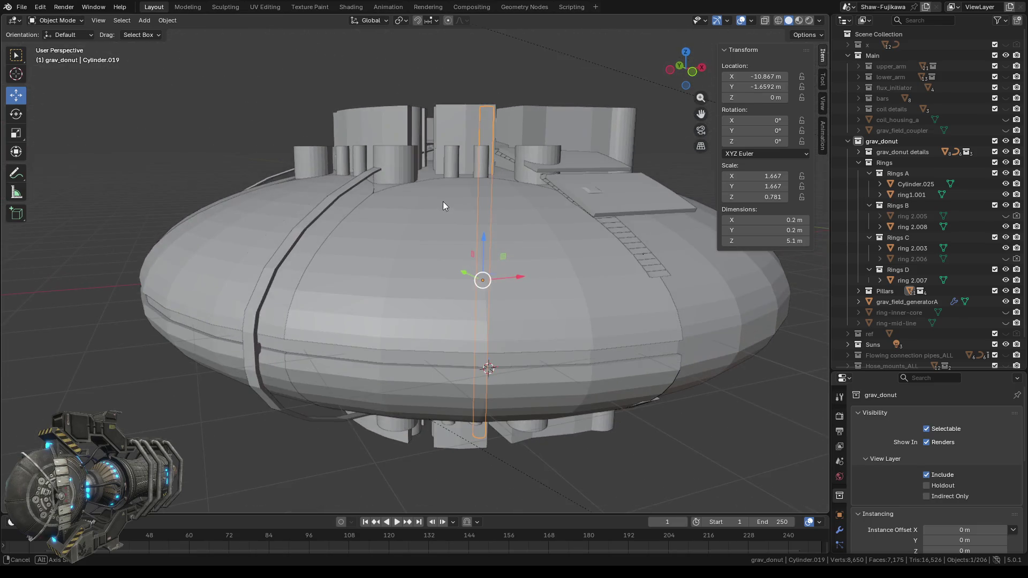
- Step Cylinder.003's Dimensions Z down from 4 m to 3.2 m, then up to 3.3 m
{"action": "left_click", "coordinate": [535, 149]}
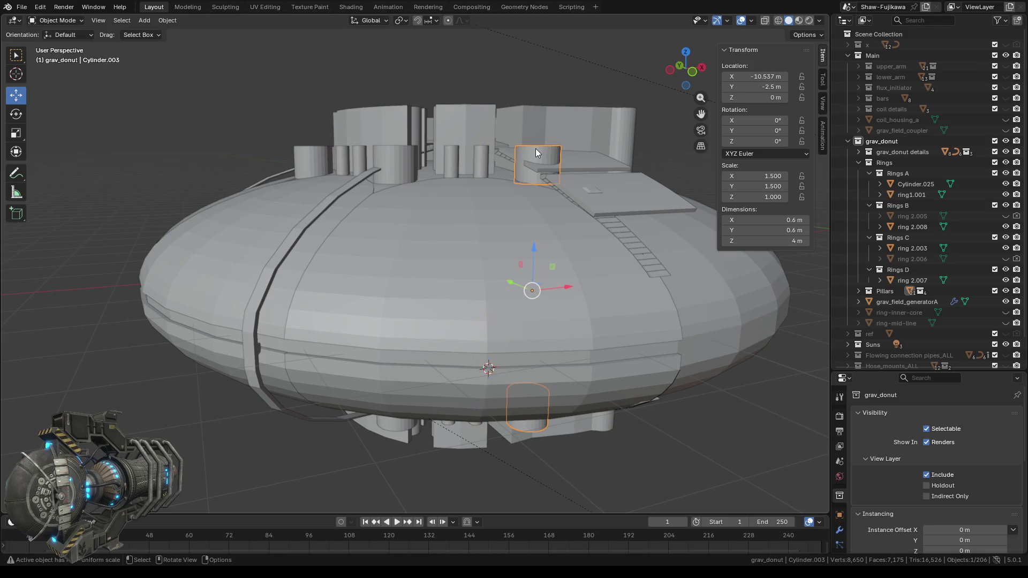
{"action": "middle_click_drag", "start_coordinate": [451, 191], "coordinate": [603, 200]}
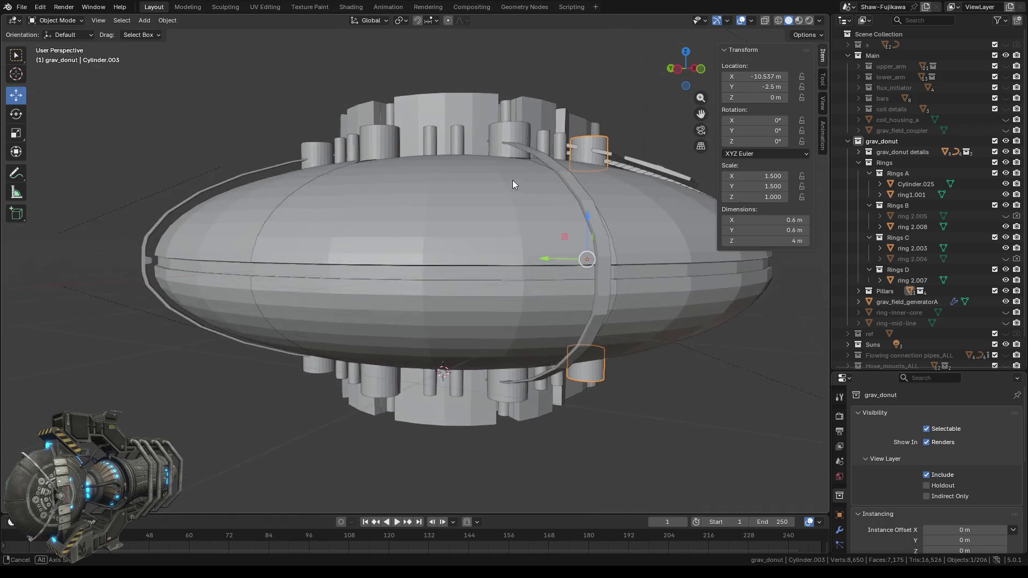
{"action": "left_click", "coordinate": [726, 241]}
{"action": "left_click", "coordinate": [725, 241]}
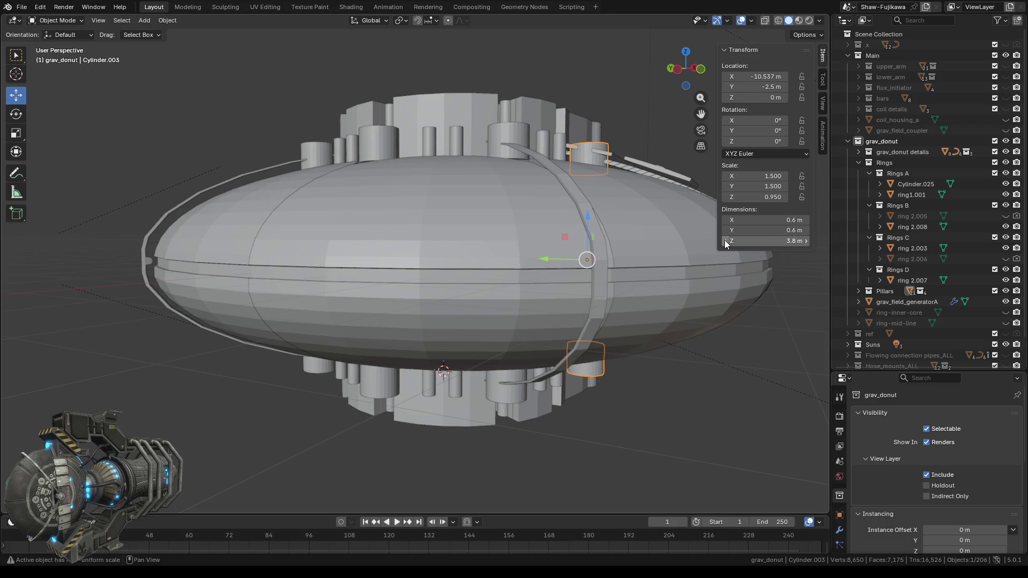
{"action": "left_click", "coordinate": [726, 240]}
{"action": "left_click", "coordinate": [725, 241]}
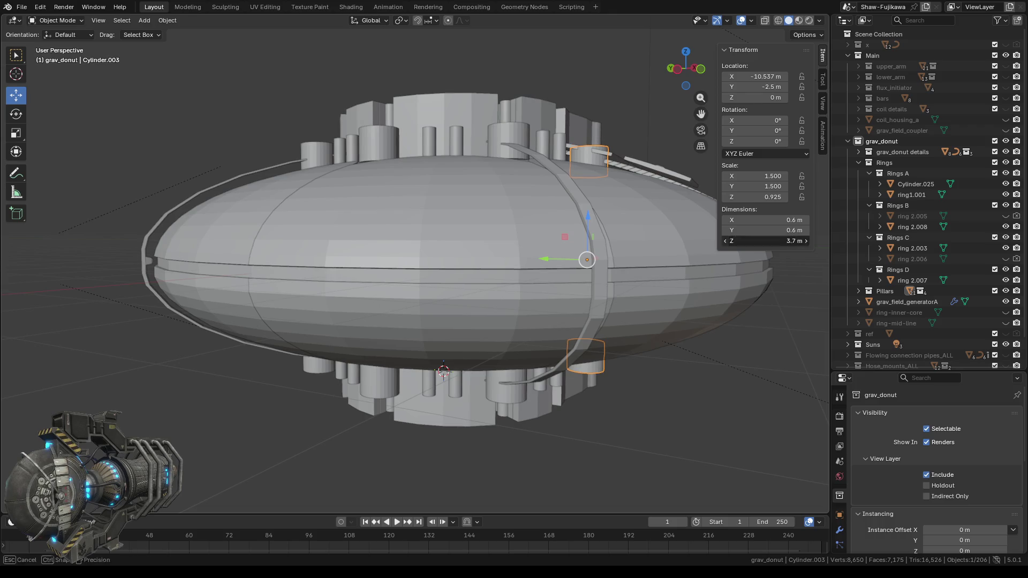
{"action": "left_click", "coordinate": [726, 241]}
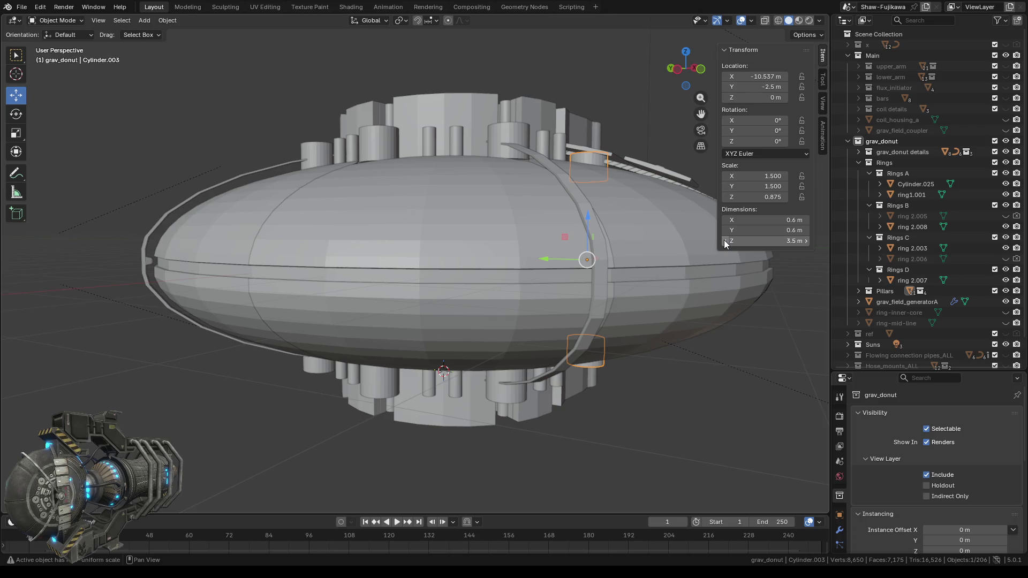
{"action": "left_click", "coordinate": [726, 241]}
{"action": "left_click_drag", "start_coordinate": [726, 243], "coordinate": [717, 243]}
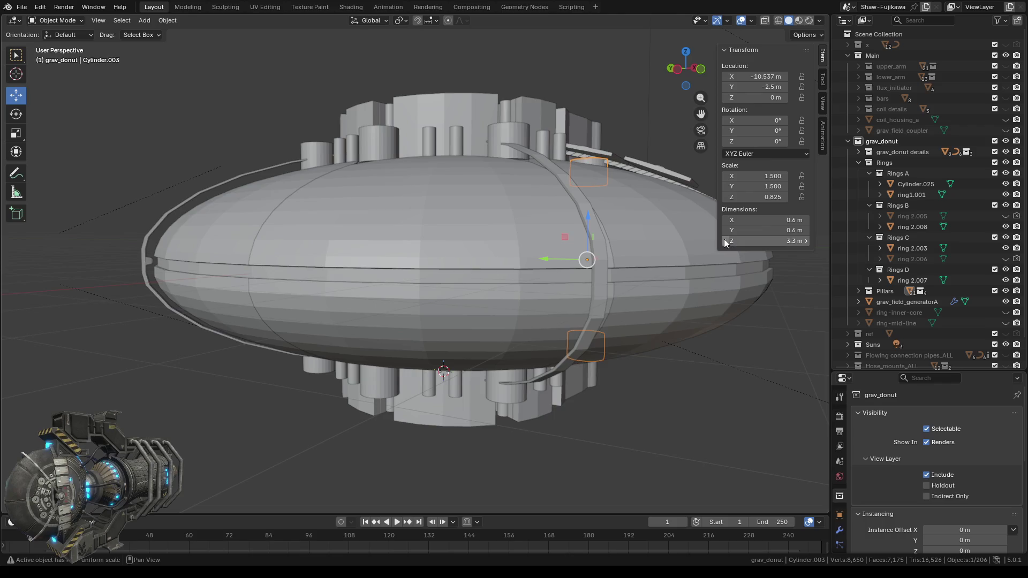
{"action": "mouse_move", "coordinate": [536, 320]}
{"action": "middle_mouse_down"}
{"action": "mouse_move", "coordinate": [551, 303]}
{"action": "mouse_move", "coordinate": [391, 266]}
{"action": "mouse_move", "coordinate": [366, 308]}
{"action": "mouse_move", "coordinate": [403, 291]}
{"action": "mouse_move", "coordinate": [368, 308]}
{"action": "middle_mouse_up"}
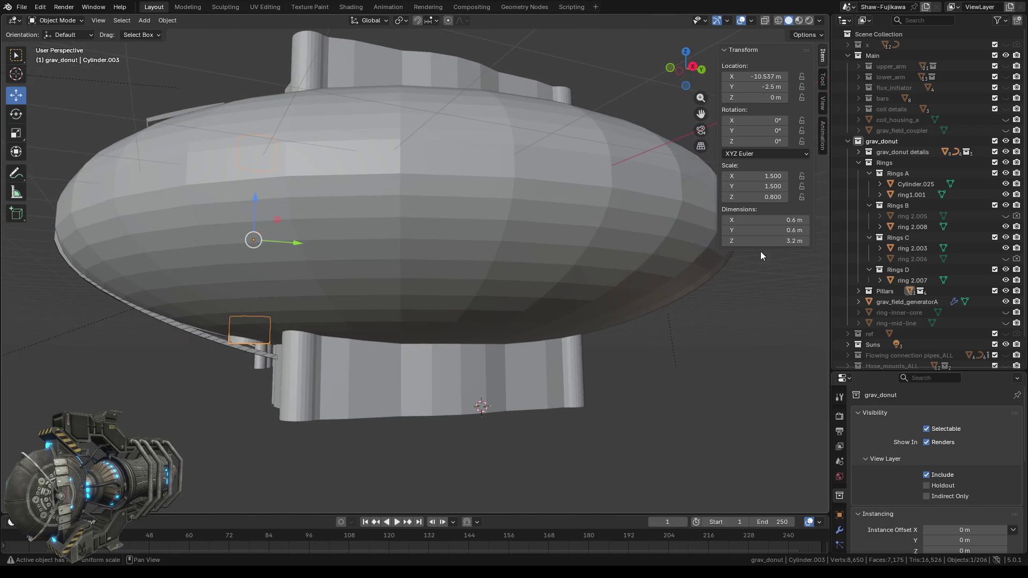
{"action": "left_click", "coordinate": [805, 242]}
{"action": "mouse_move", "coordinate": [509, 316]}
{"action": "middle_mouse_down"}
{"action": "mouse_move", "coordinate": [370, 259]}
{"action": "mouse_move", "coordinate": [449, 292]}
{"action": "mouse_move", "coordinate": [441, 192]}
{"action": "middle_mouse_up"}
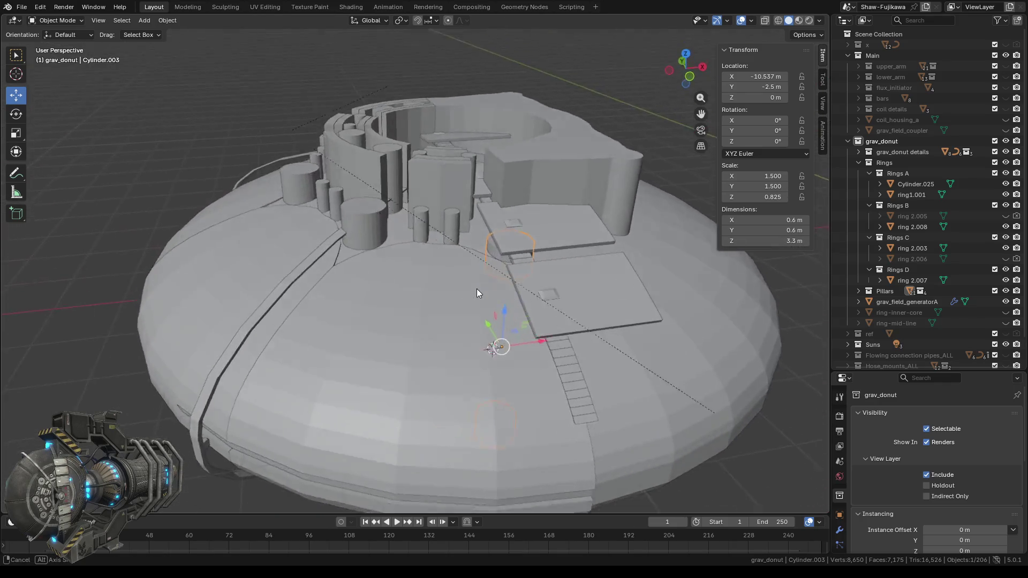
- Set Cylinder.011 and Cylinder.016 to 3.3 m tall
{"action": "left_click", "coordinate": [483, 178]}
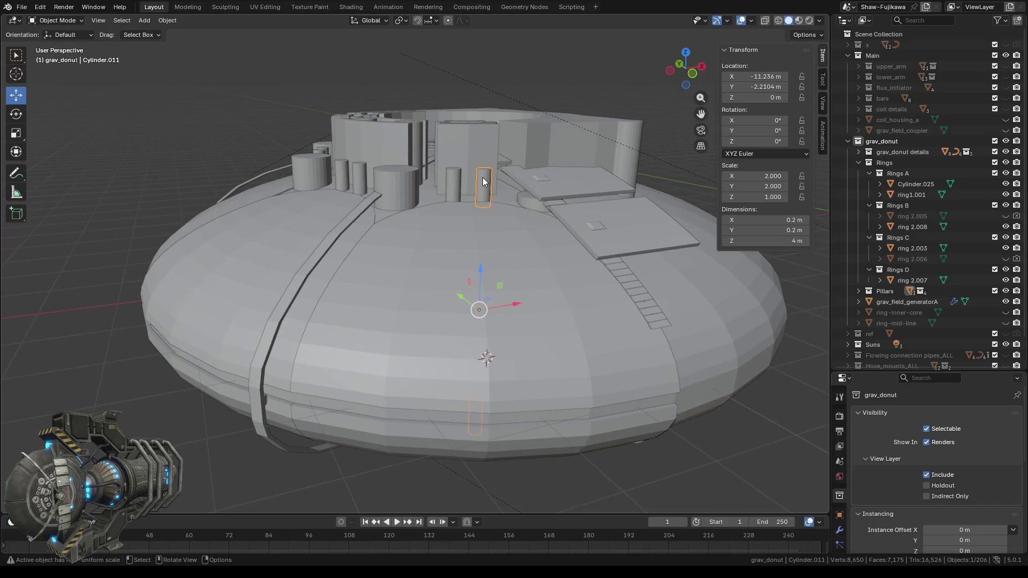
{"action": "left_click", "coordinate": [782, 242]}
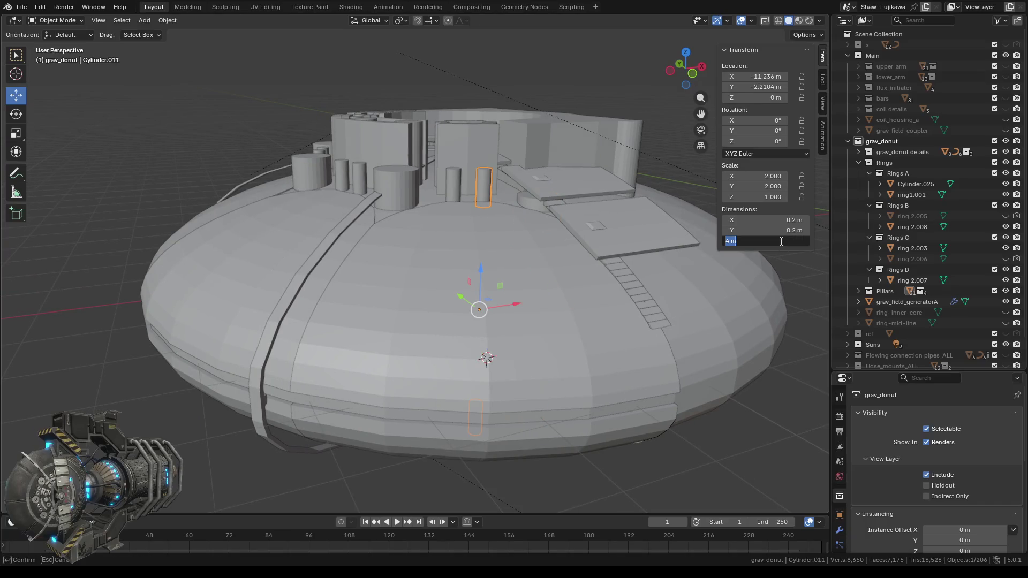
{"action": "type", "text": "3.3"}
{"action": "key", "text": "Return"}
{"action": "mouse_move", "coordinate": [478, 259]}
{"action": "middle_mouse_down"}
{"action": "mouse_move", "coordinate": [451, 262]}
{"action": "mouse_move", "coordinate": [448, 277]}
{"action": "middle_mouse_up"}
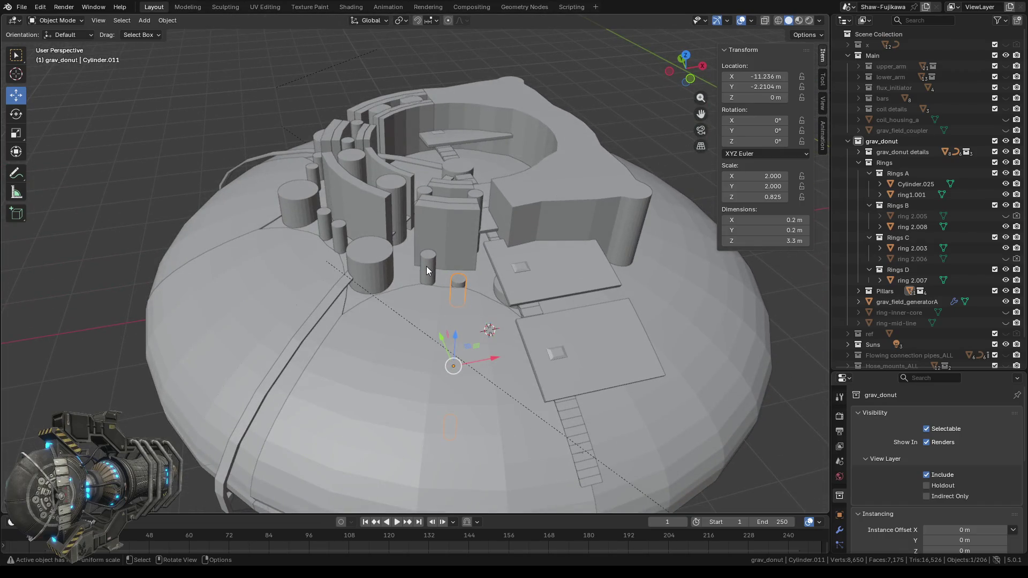
{"action": "left_click", "coordinate": [427, 266]}
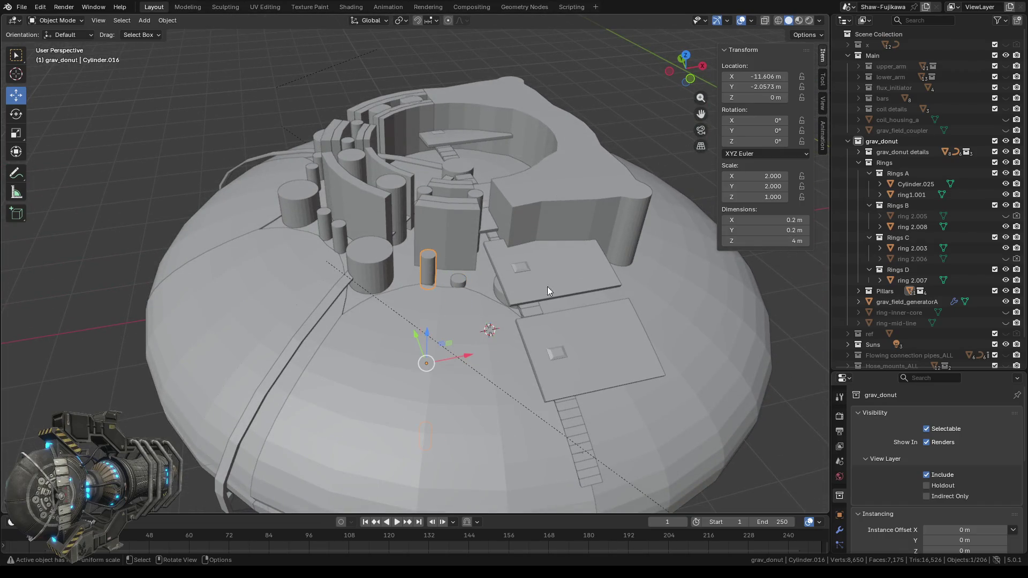
{"action": "left_click", "coordinate": [786, 241]}
{"action": "type", "text": "3"}
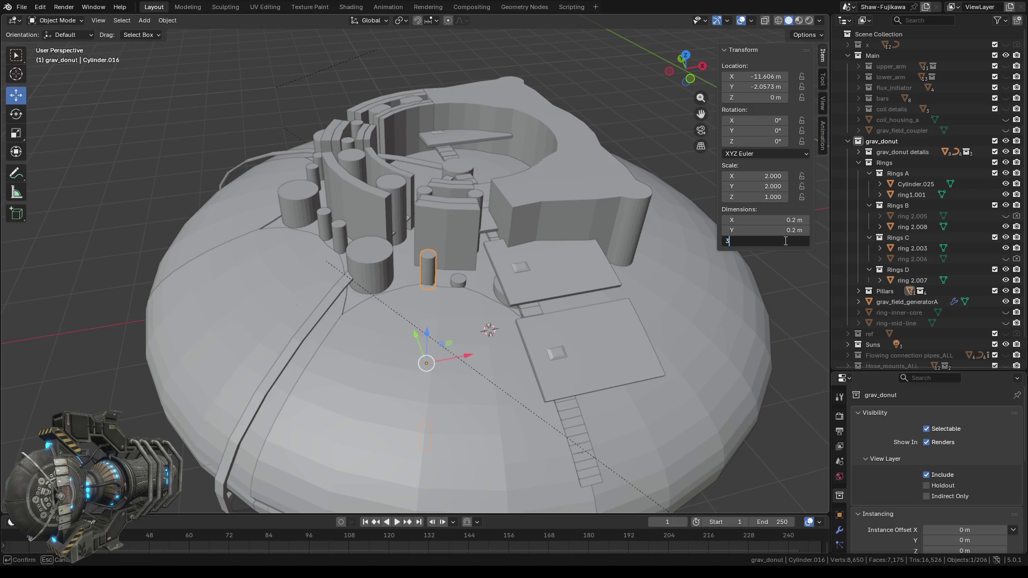
{"action": "type", "text": ".3"}
{"action": "key", "text": "Return"}
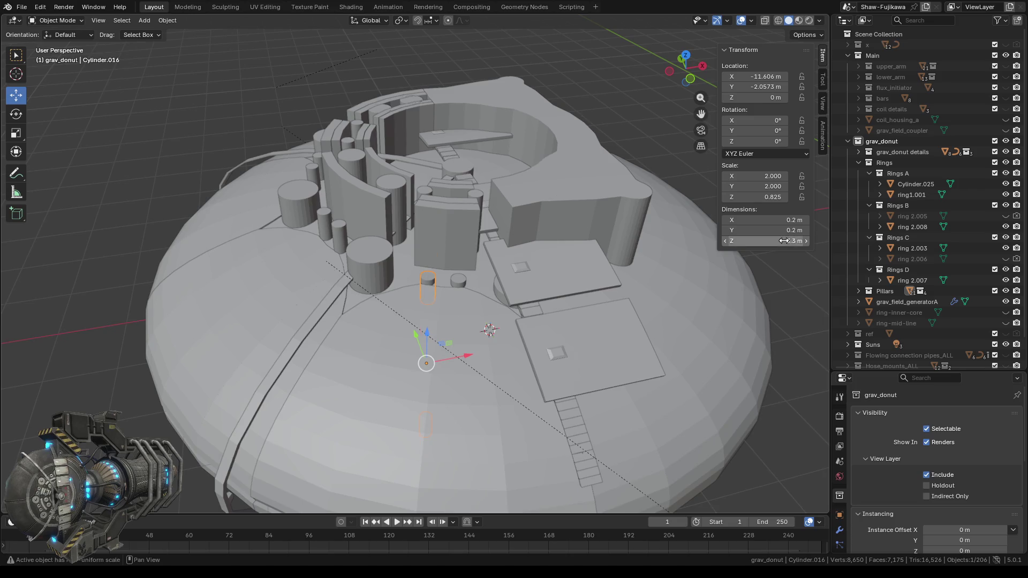
- Set Cylinder.004 and Cylinder.002 to 3.3 m tall
{"action": "left_click", "coordinate": [376, 265]}
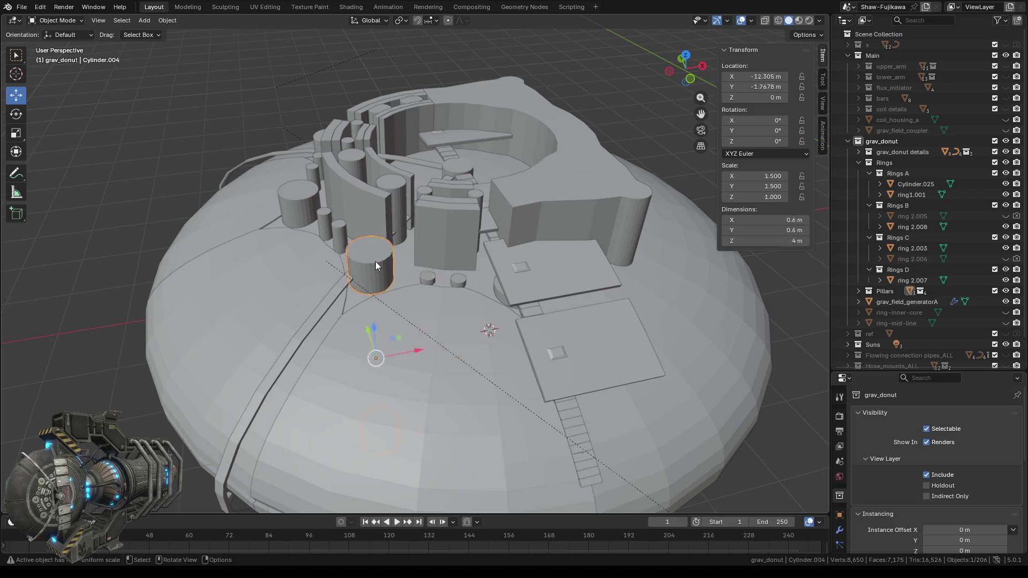
{"action": "left_click", "coordinate": [776, 240]}
{"action": "type", "text": "3"}
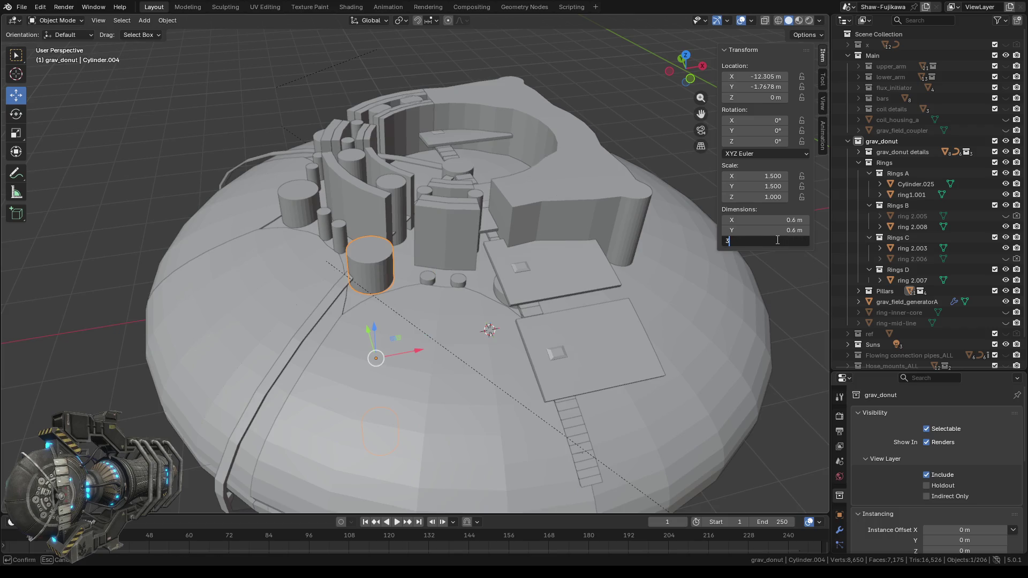
{"action": "type", "text": ".3"}
{"action": "key", "text": "Return"}
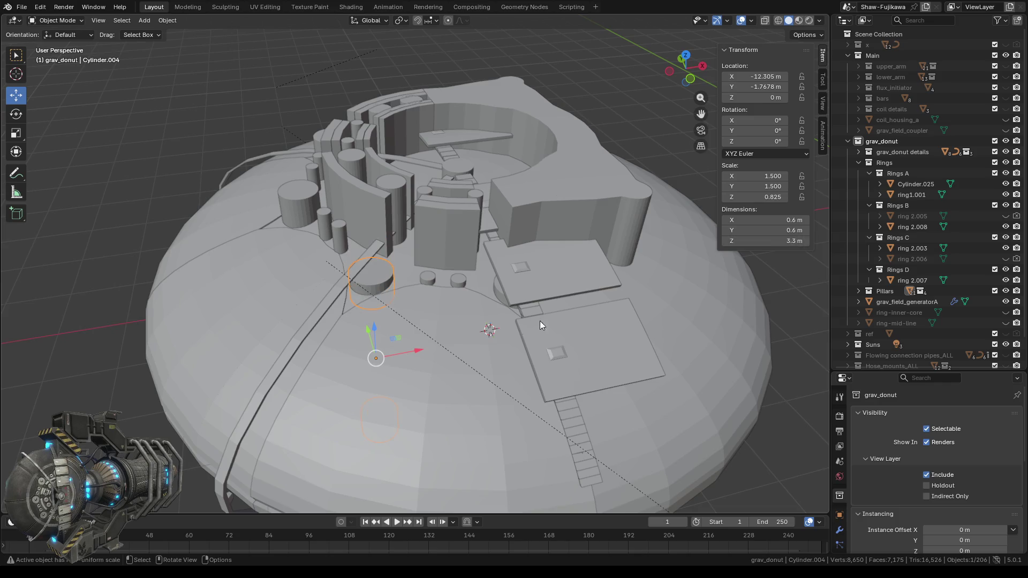
{"action": "mouse_move", "coordinate": [406, 329]}
{"action": "middle_mouse_down"}
{"action": "mouse_move", "coordinate": [463, 338]}
{"action": "mouse_move", "coordinate": [436, 306]}
{"action": "middle_mouse_up"}
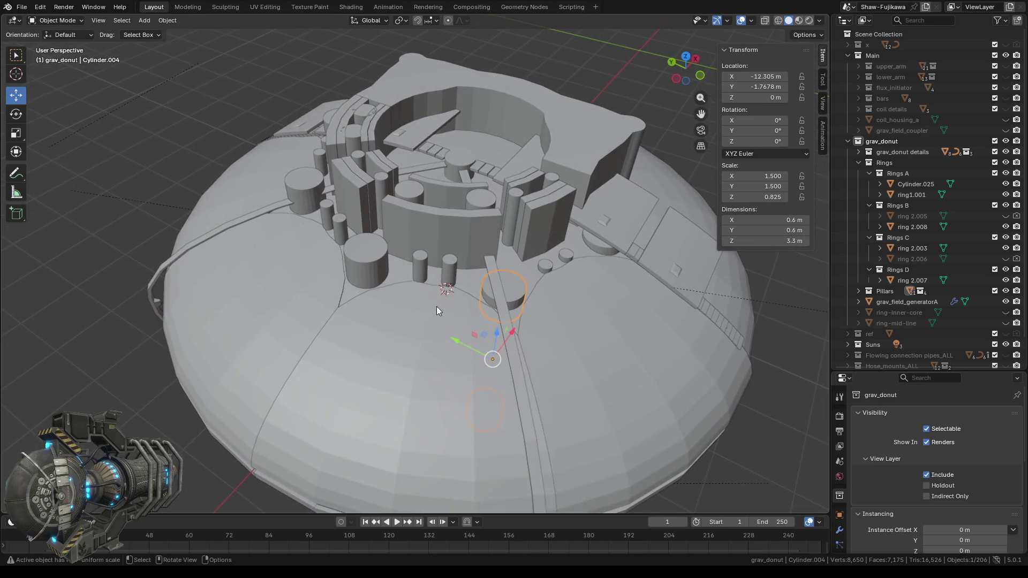
{"action": "left_click", "coordinate": [452, 269]}
{"action": "left_click", "coordinate": [785, 242]}
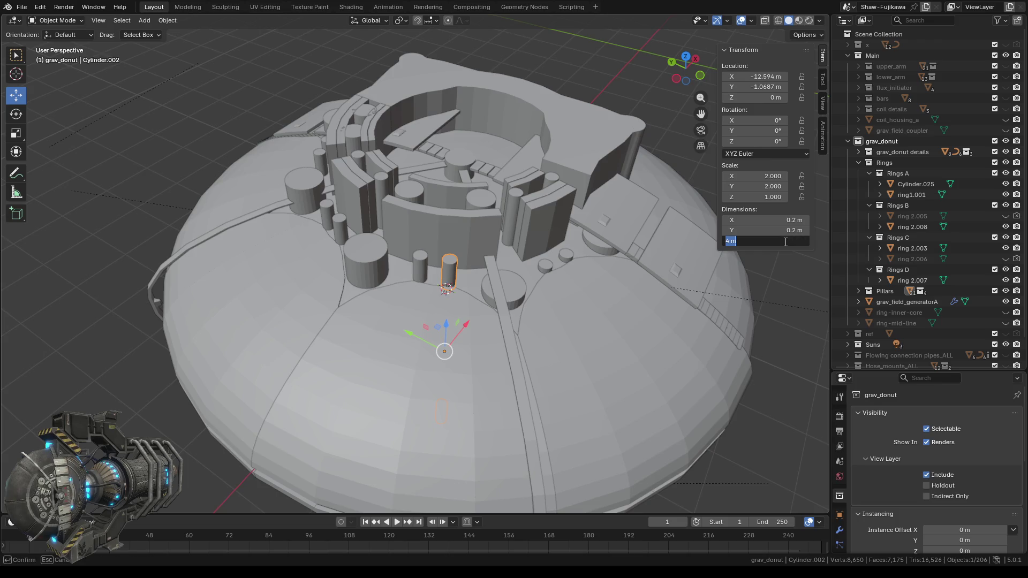
{"action": "type", "text": "3.3"}
{"action": "key", "text": "Return"}
- Set Cylinder.015 and Cylinder.006 to 3.3 m tall
{"action": "left_click", "coordinate": [420, 266]}
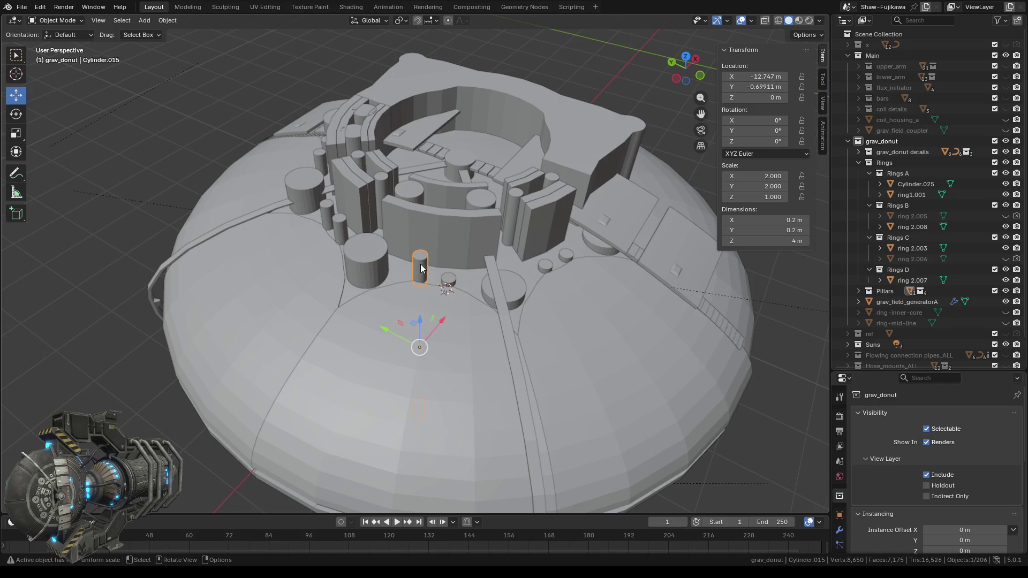
{"action": "left_click", "coordinate": [774, 242]}
{"action": "type", "text": "3"}
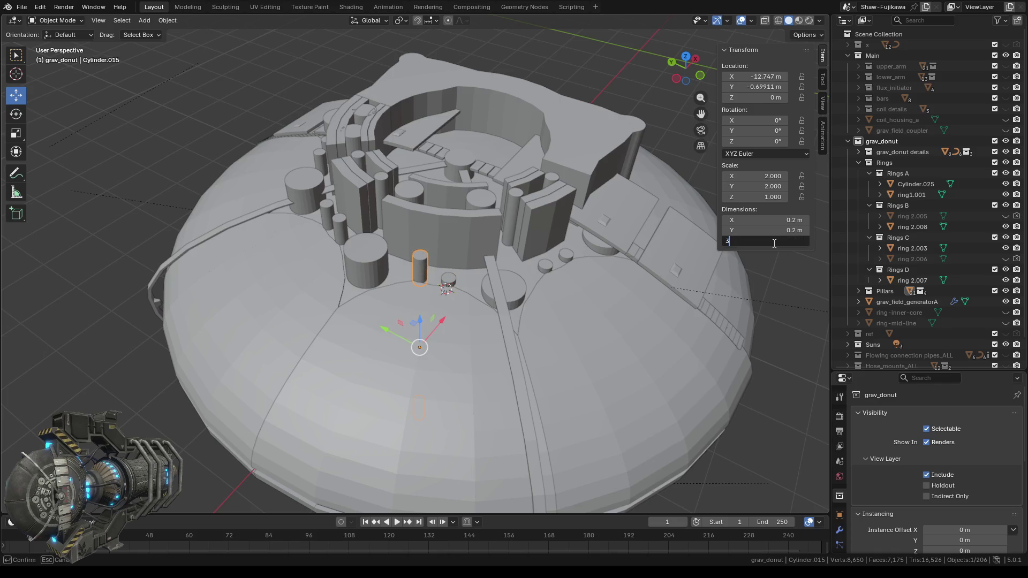
{"action": "type", "text": ".3"}
{"action": "key", "text": "Return"}
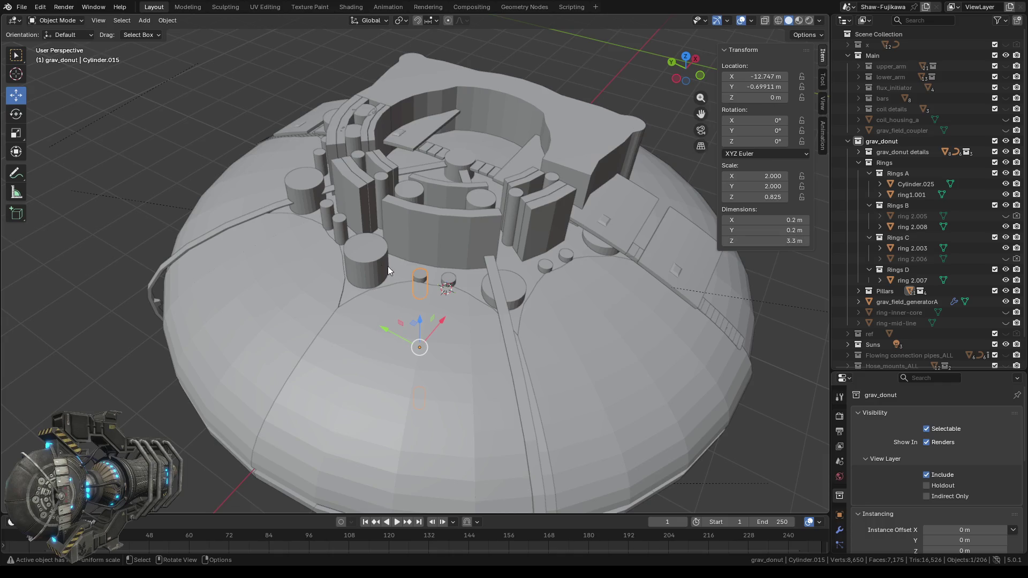
{"action": "left_click", "coordinate": [372, 262]}
{"action": "left_click", "coordinate": [776, 244]}
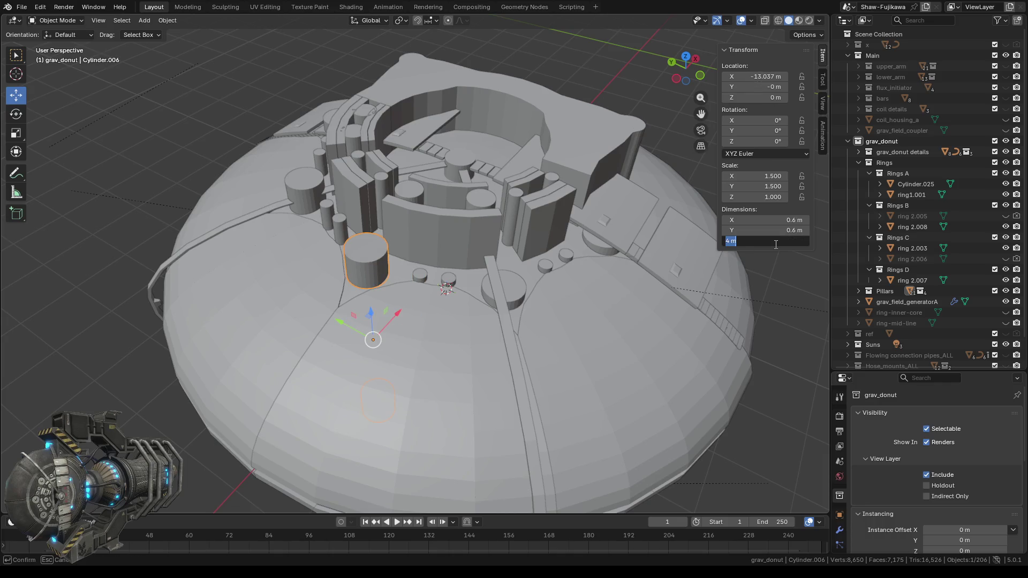
{"action": "type", "text": "3.3"}
{"action": "key", "text": "Return"}
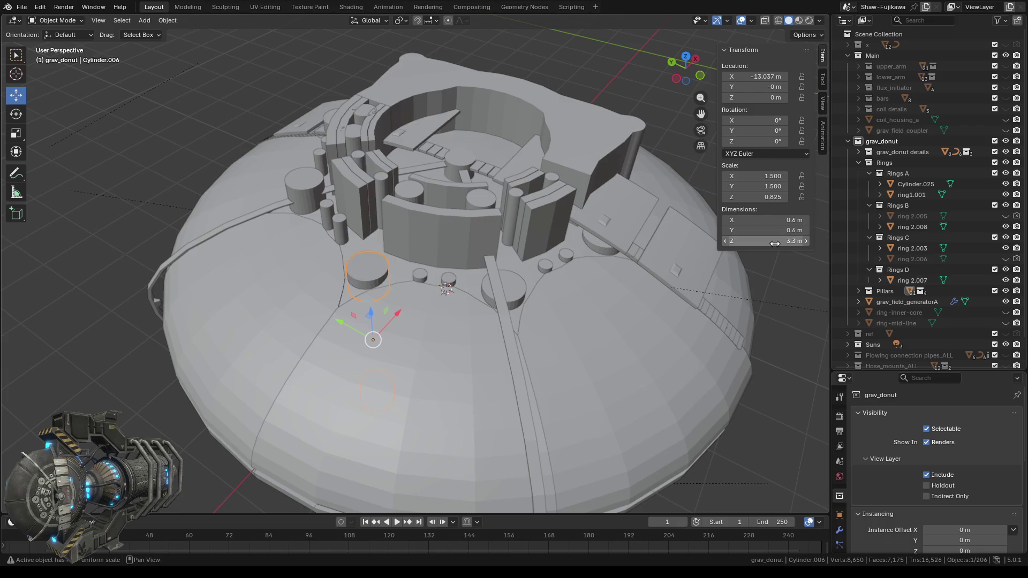
{"action": "middle_click_drag", "start_coordinate": [317, 307], "coordinate": [460, 279]}
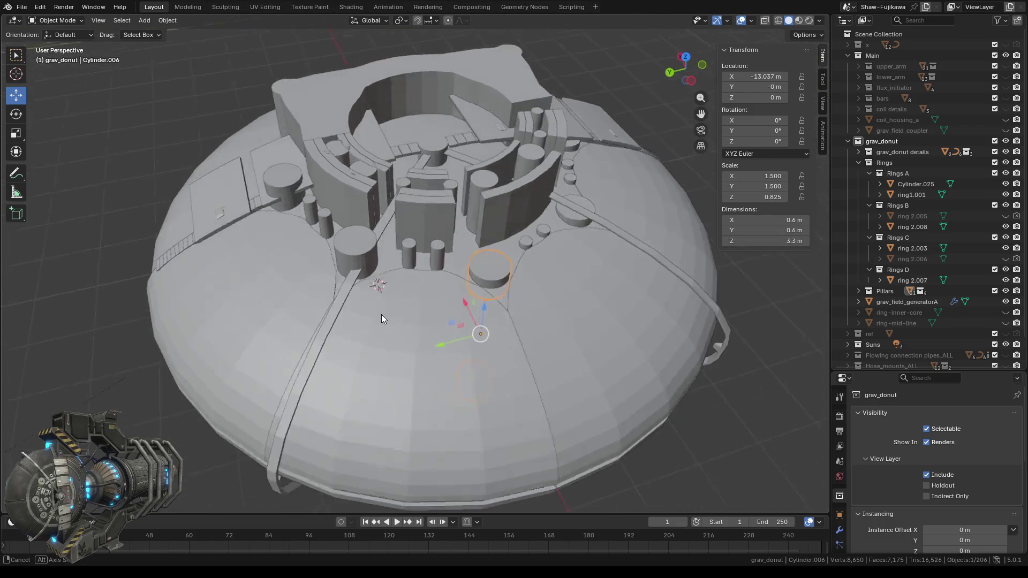
- Set Cylinder.013 and Cylinder.014 to 3.3 m tall
{"action": "left_click", "coordinate": [434, 264]}
{"action": "left_click", "coordinate": [782, 241]}
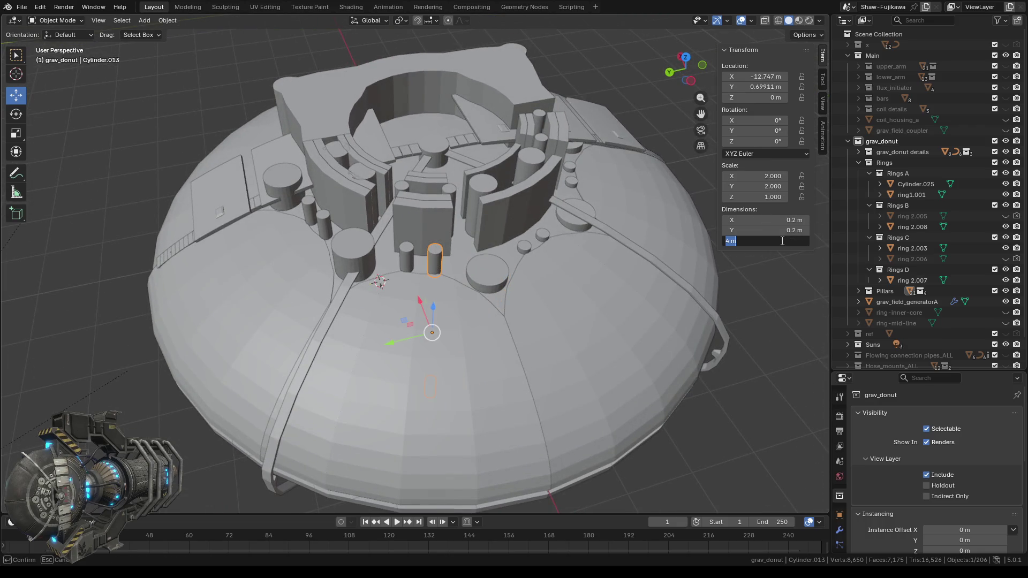
{"action": "type", "text": "3.3"}
{"action": "key", "text": "Return"}
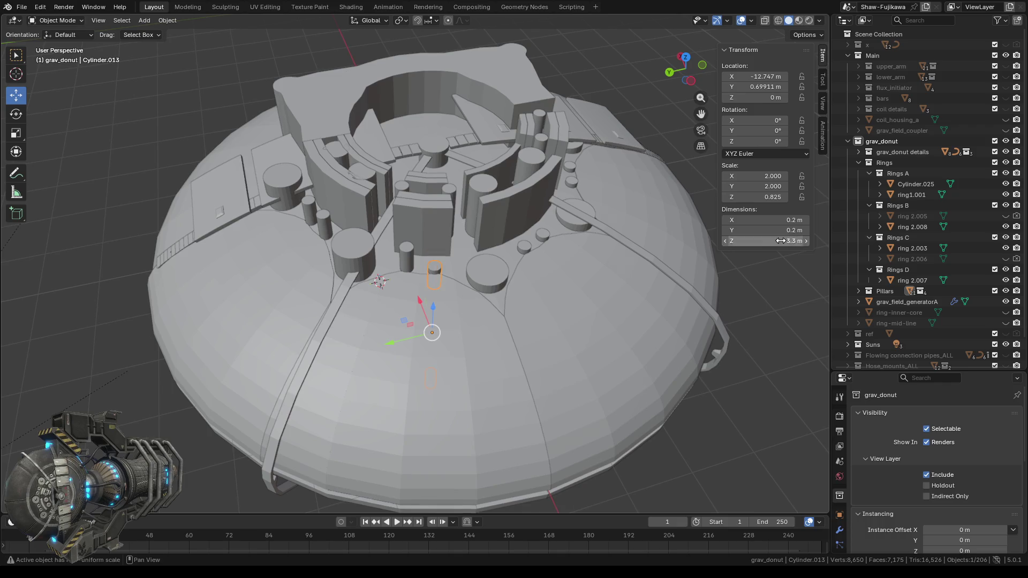
{"action": "left_click", "coordinate": [410, 252]}
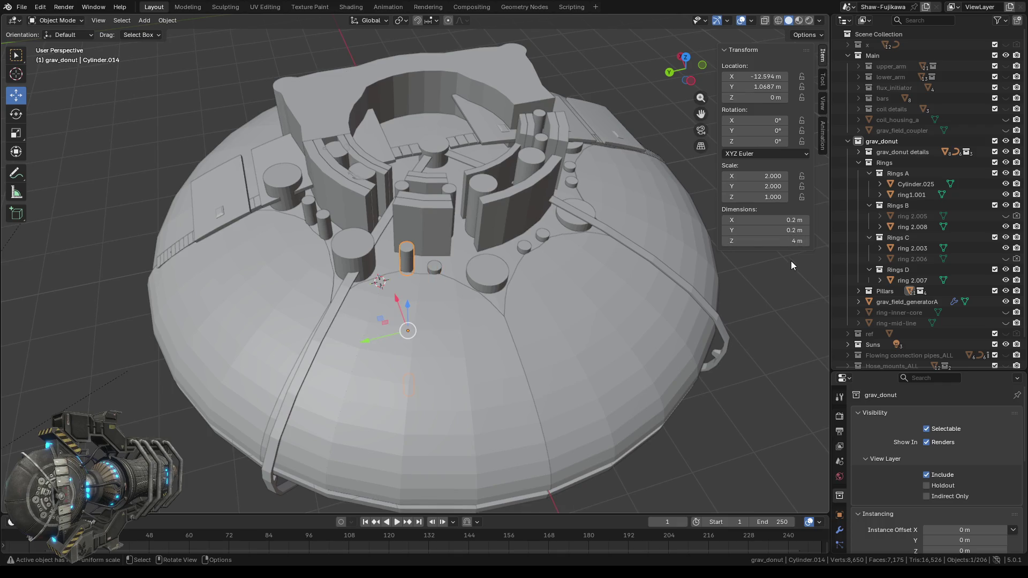
{"action": "left_click", "coordinate": [780, 242]}
{"action": "type", "text": "3."}
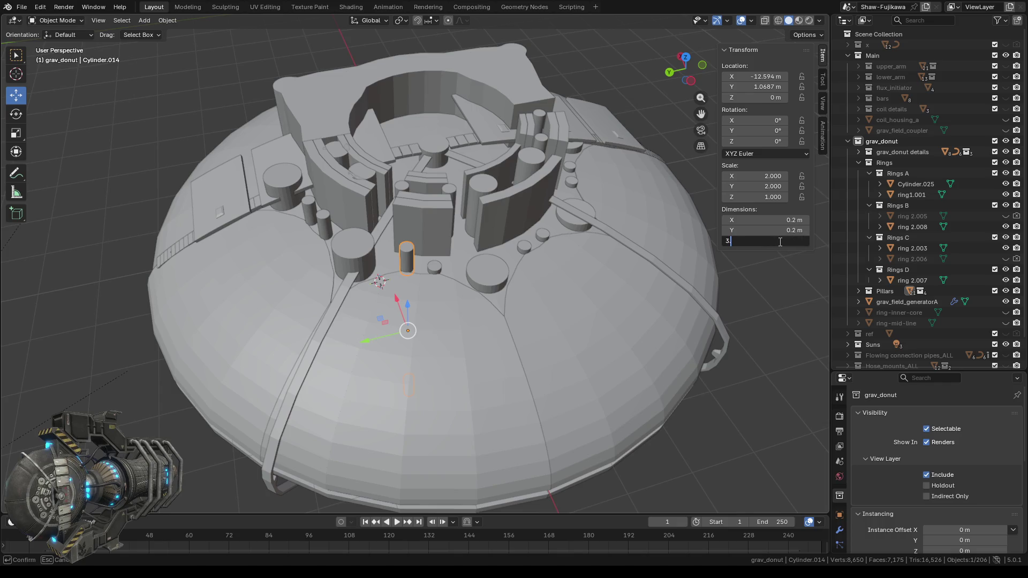
{"action": "type", "text": "3"}
{"action": "key", "text": "Return"}
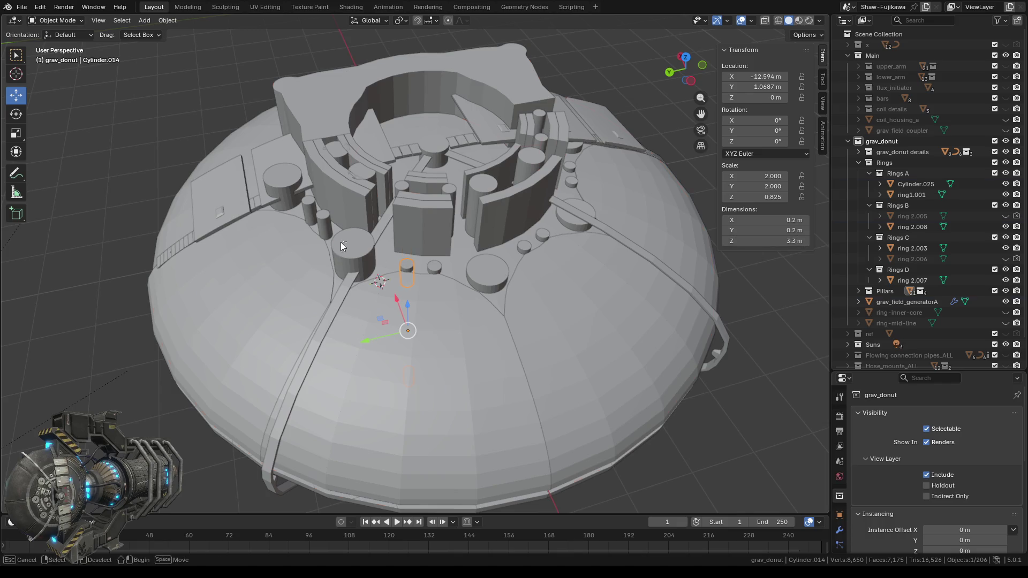
- Set Cylinder.007 and Cylinder.009 to 3.3 m tall
{"action": "left_click_drag", "start_coordinate": [340, 242], "coordinate": [448, 259]}
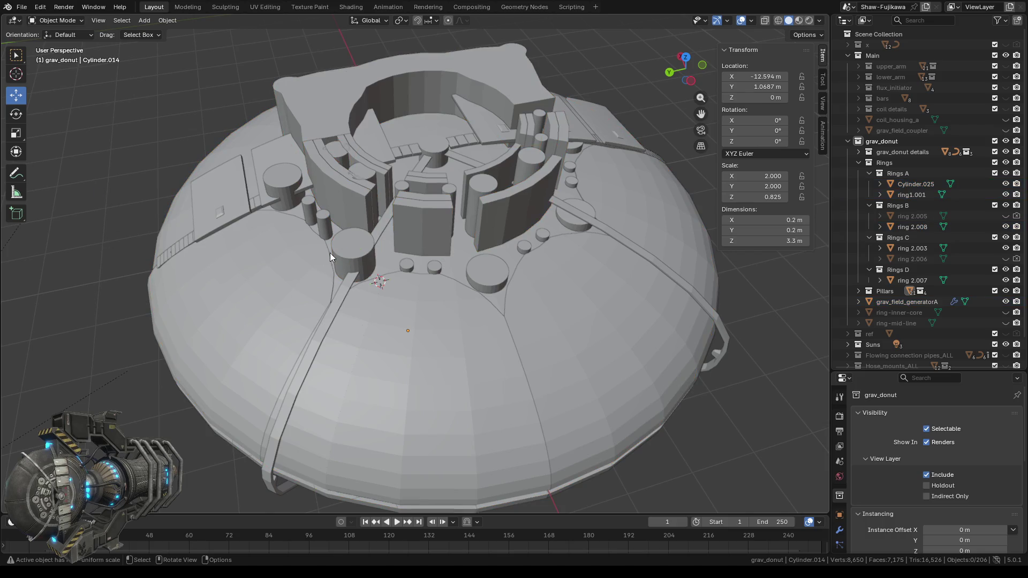
{"action": "left_click", "coordinate": [348, 252], "text": "shift"}
{"action": "left_click", "coordinate": [107, 183]}
{"action": "left_click", "coordinate": [350, 246]}
{"action": "left_click_drag", "start_coordinate": [766, 241], "coordinate": [771, 241]}
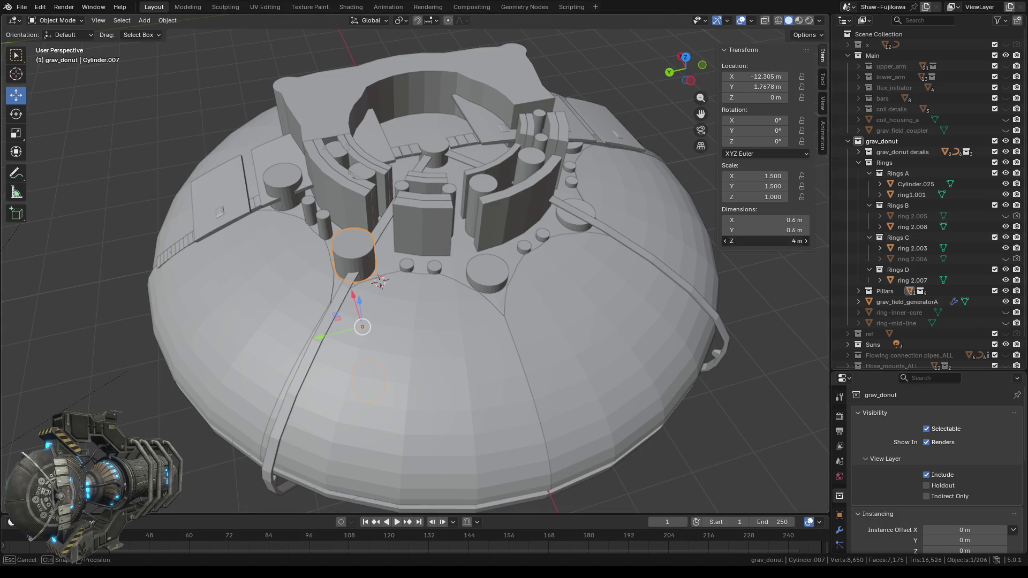
{"action": "type", "text": "3."}
{"action": "type", "text": "3"}
{"action": "key", "text": "Return"}
{"action": "middle_click_drag", "start_coordinate": [359, 276], "coordinate": [373, 277]}
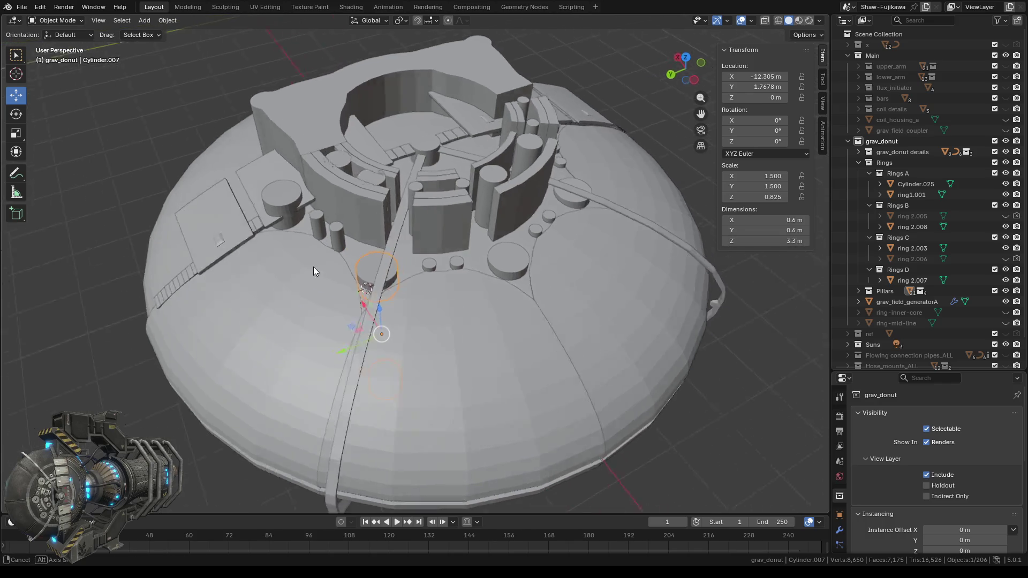
{"action": "left_click", "coordinate": [395, 258]}
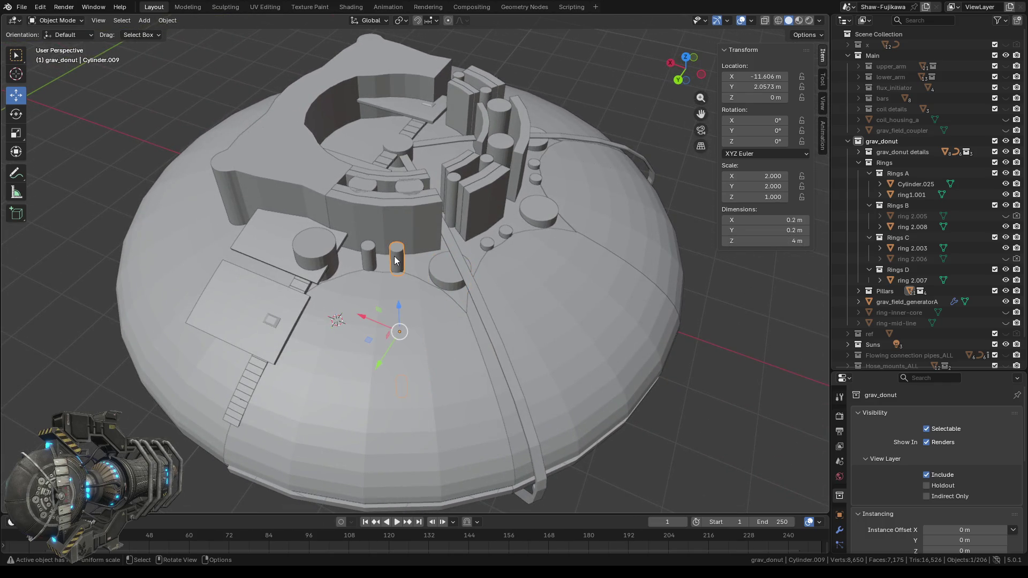
{"action": "left_click", "coordinate": [766, 241]}
{"action": "type", "text": "3"}
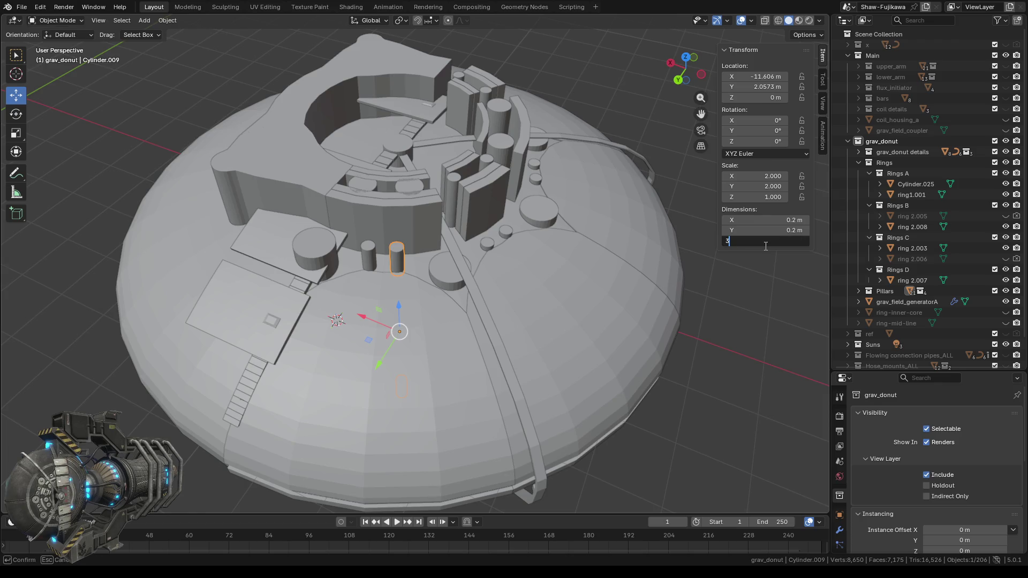
{"action": "type", "text": ".3"}
{"action": "key", "text": "Return"}
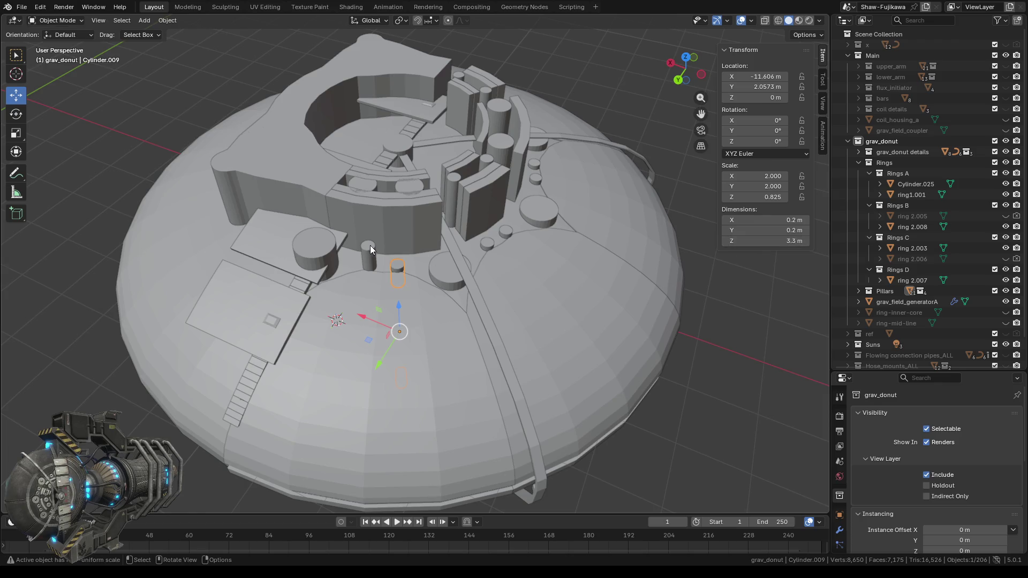
- Set Cylinder.010 and Cylinder.008 to 3.3 m tall
{"action": "left_click", "coordinate": [370, 249]}
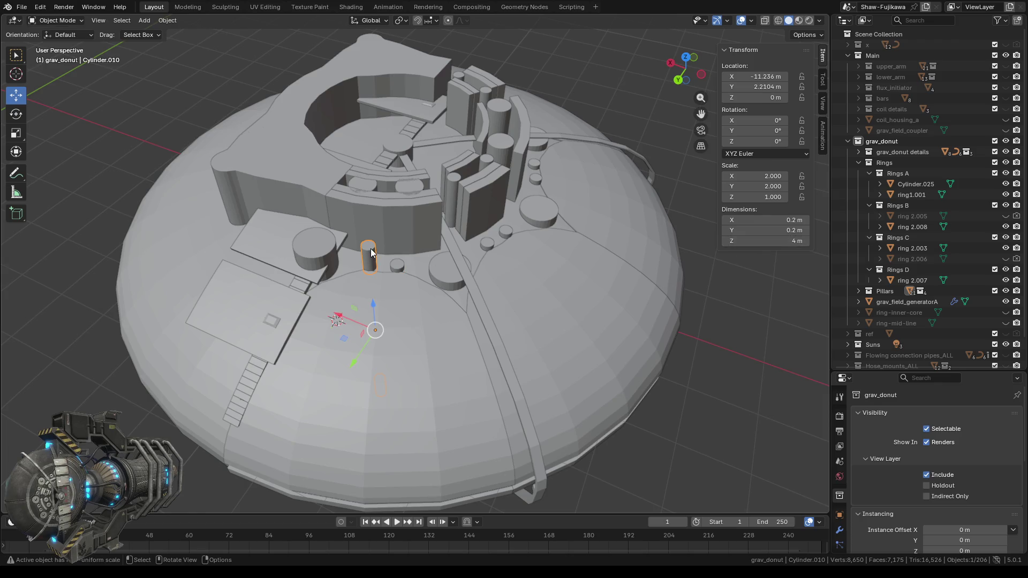
{"action": "left_click", "coordinate": [768, 242]}
{"action": "type", "text": "3."}
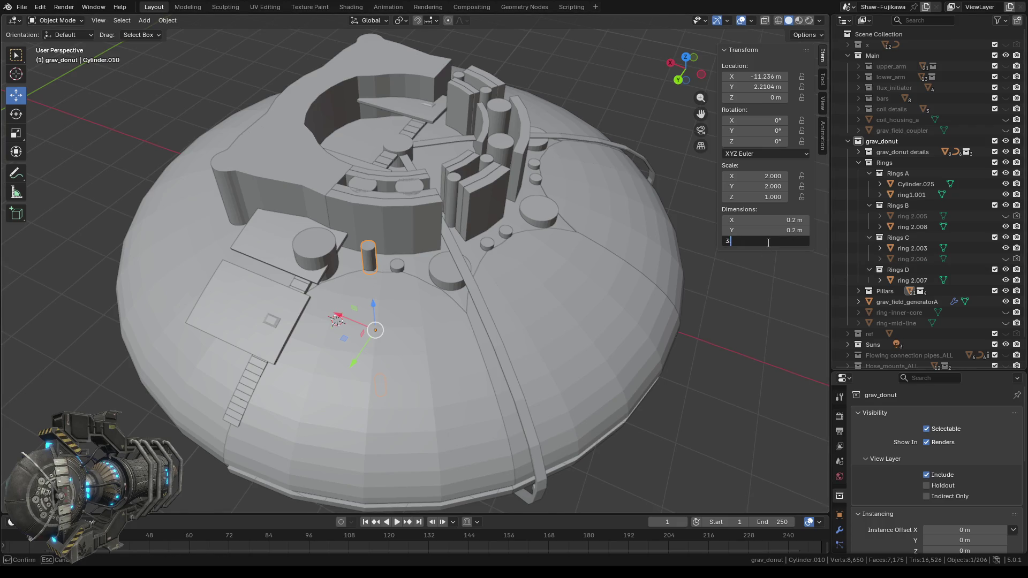
{"action": "type", "text": "3"}
{"action": "key", "text": "Return"}
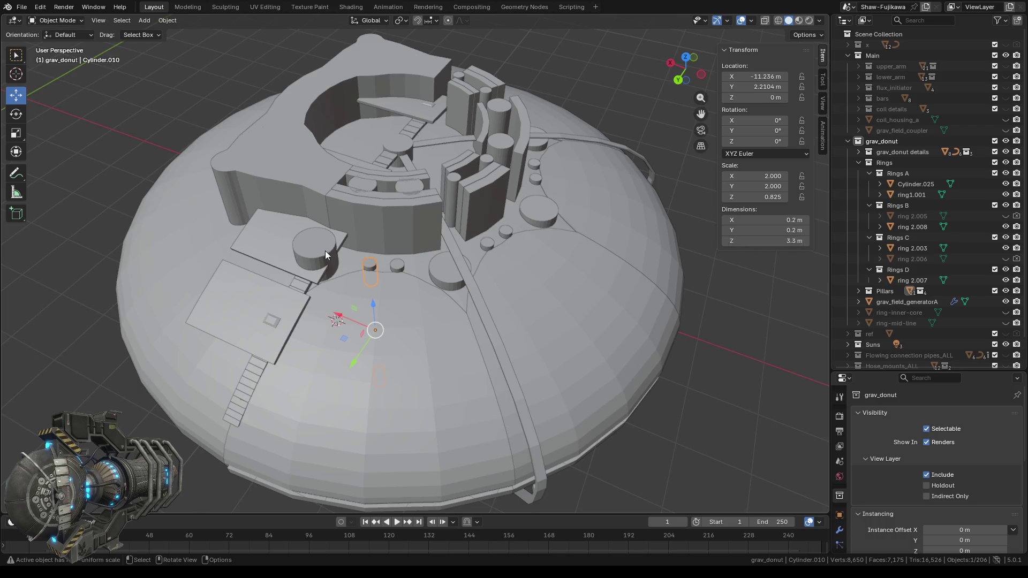
{"action": "left_click", "coordinate": [318, 249]}
{"action": "left_click", "coordinate": [773, 241]}
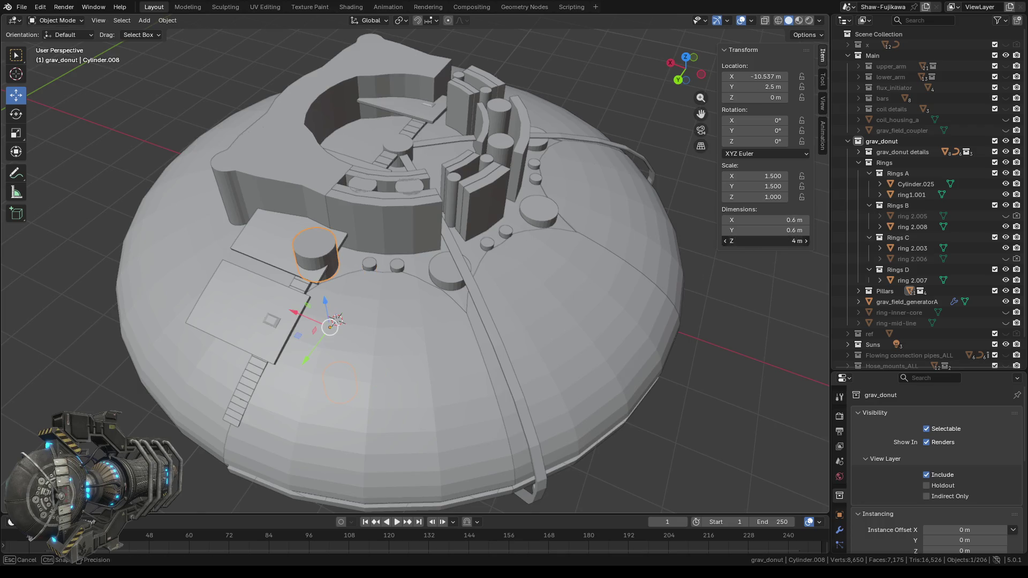
{"action": "type", "text": "3."}
{"action": "type", "text": "3"}
{"action": "key", "text": "Return"}
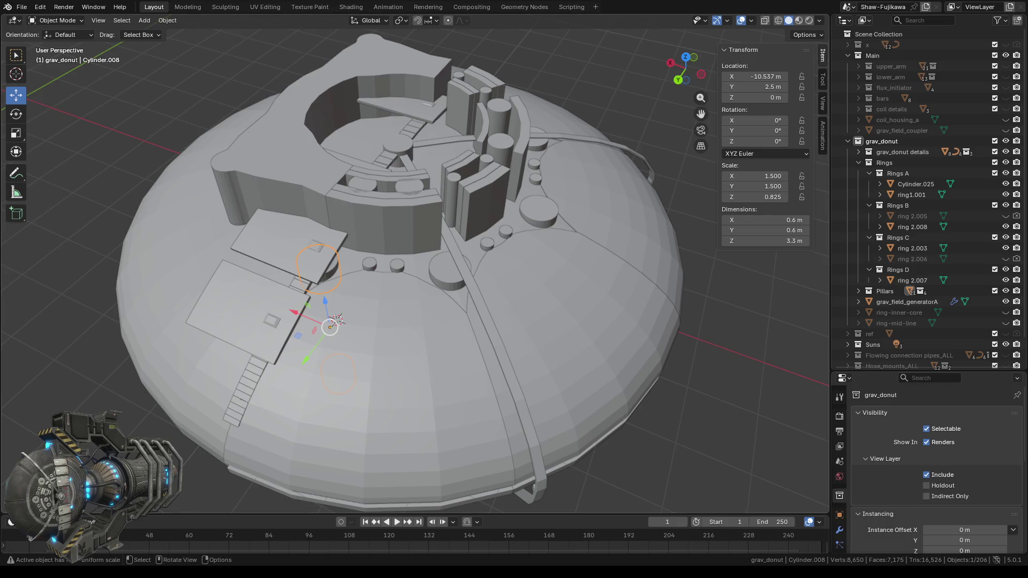
- Set the ring wall Cylinder.025 to 5 m tall, then step it down to 4 m
{"action": "mouse_move", "coordinate": [337, 320]}
{"action": "middle_mouse_down"}
{"action": "mouse_move", "coordinate": [555, 284]}
{"action": "mouse_move", "coordinate": [623, 289]}
{"action": "mouse_move", "coordinate": [572, 281]}
{"action": "mouse_move", "coordinate": [455, 183]}
{"action": "middle_mouse_up"}
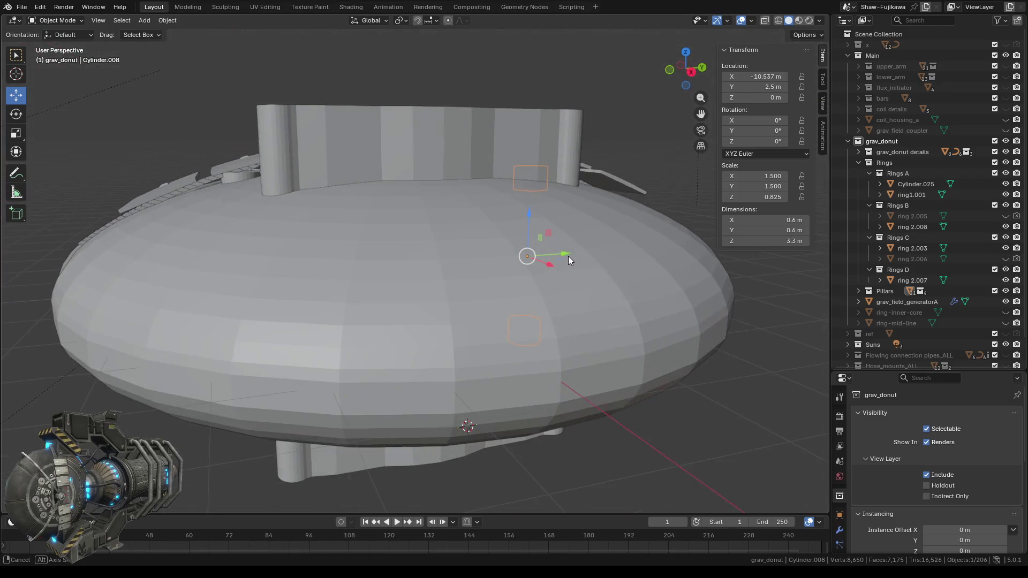
{"action": "left_click", "coordinate": [437, 164]}
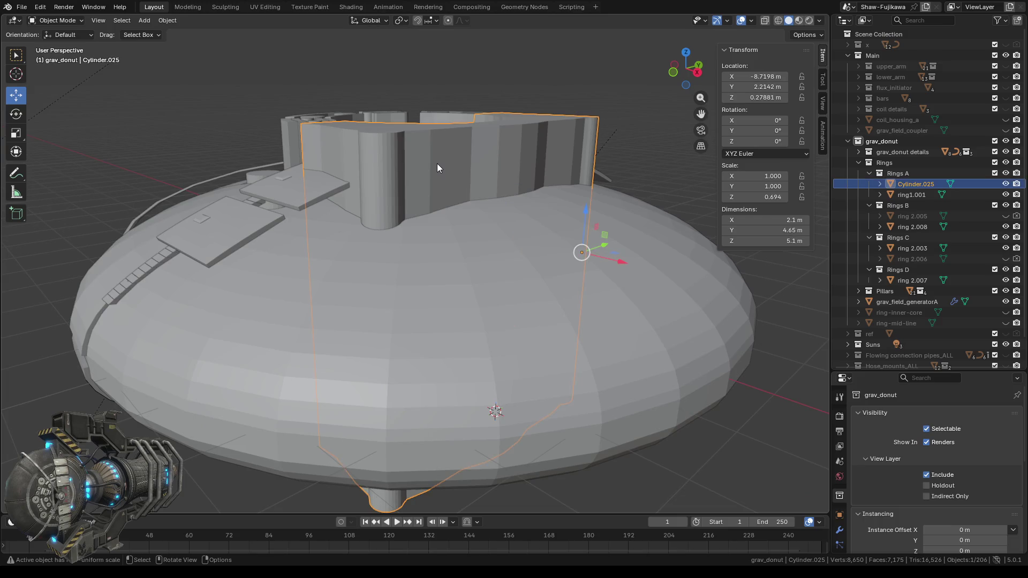
{"action": "left_click", "coordinate": [739, 241]}
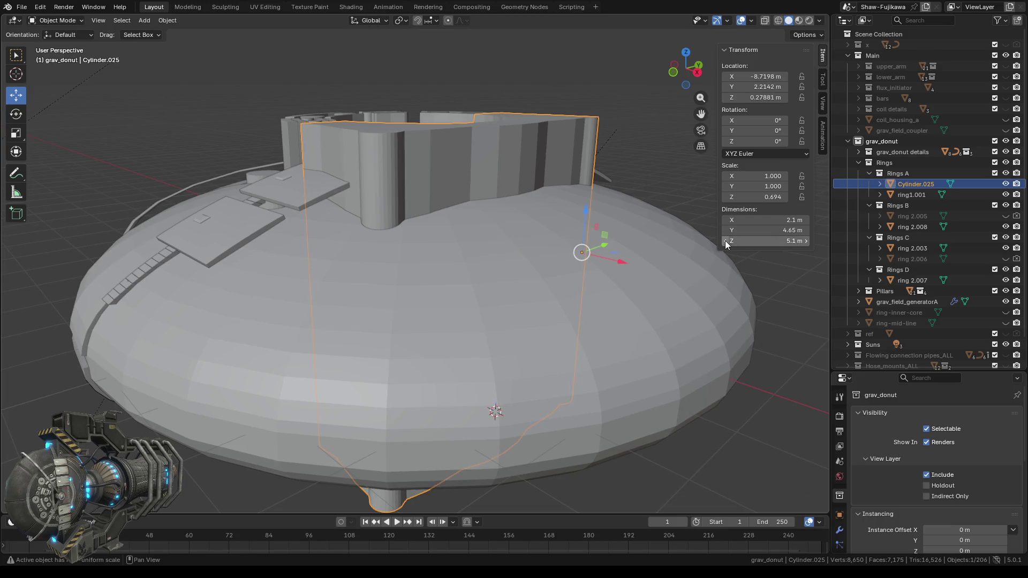
{"action": "type", "text": "5"}
{"action": "key", "text": "Return"}
{"action": "left_click", "coordinate": [726, 242]}
{"action": "left_click", "coordinate": [727, 242]}
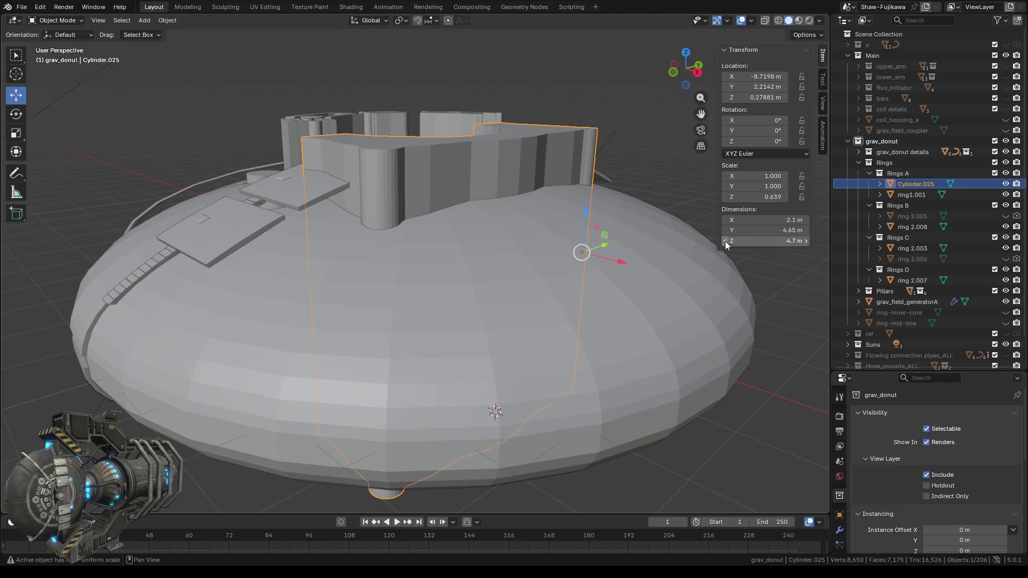
{"action": "left_click", "coordinate": [726, 242]}
{"action": "left_click", "coordinate": [726, 242]}
{"action": "left_click", "coordinate": [725, 242]}
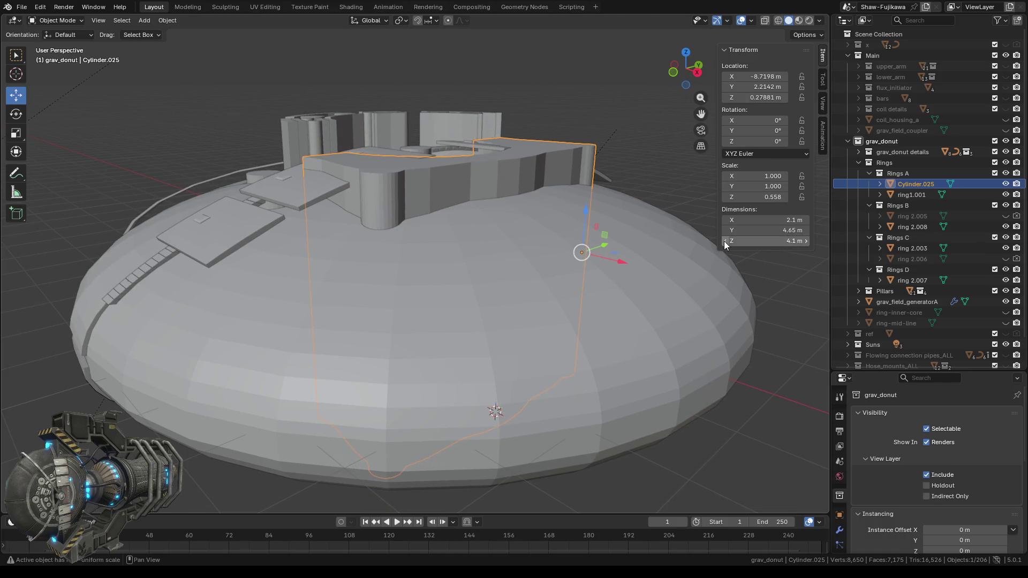
{"action": "left_click", "coordinate": [726, 242]}
- Keep stepping the wall's height down from 4 m to 3.3 m
{"action": "left_click", "coordinate": [725, 242]}
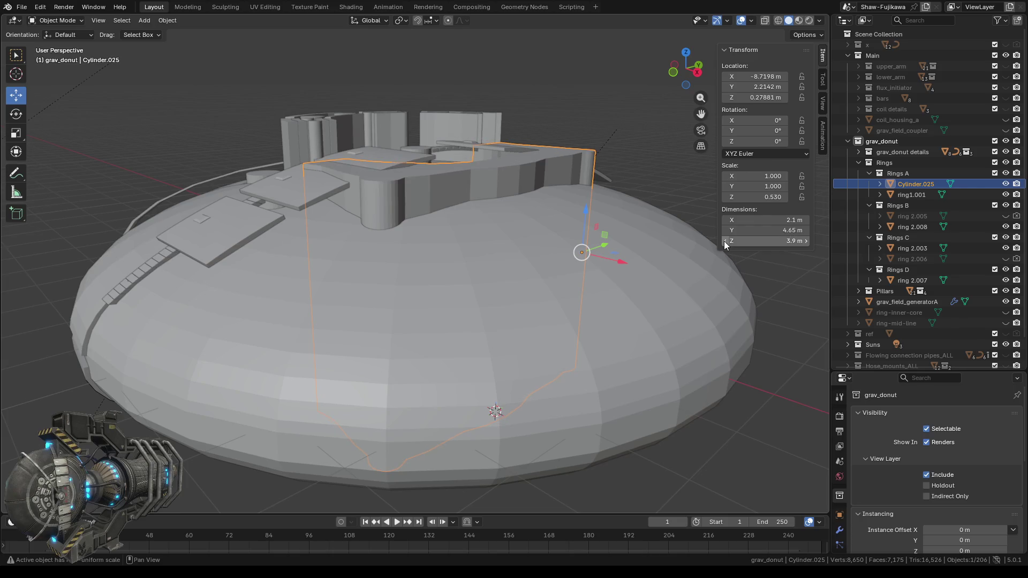
{"action": "left_click", "coordinate": [724, 242]}
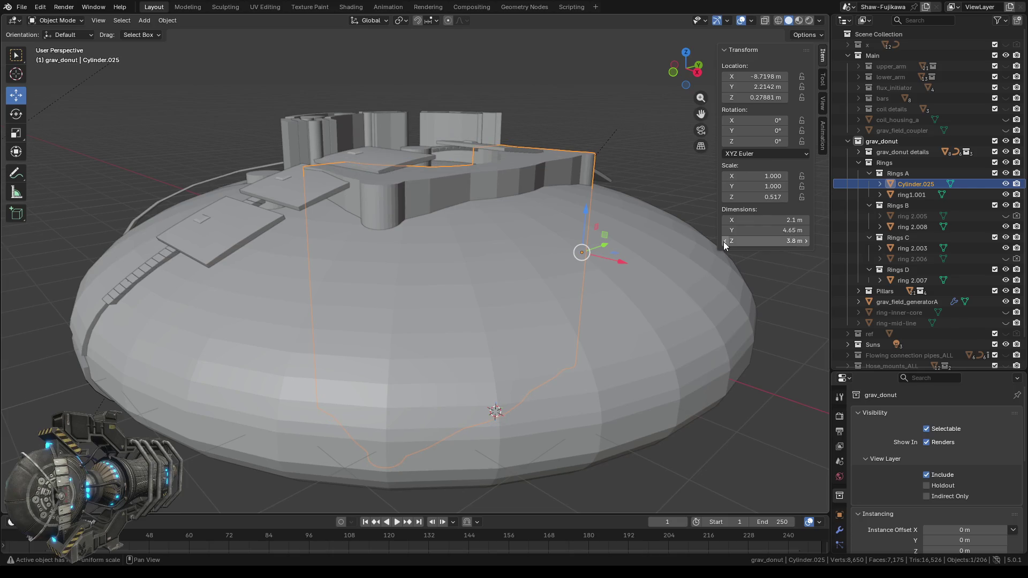
{"action": "left_click", "coordinate": [726, 242]}
{"action": "left_click", "coordinate": [725, 242]}
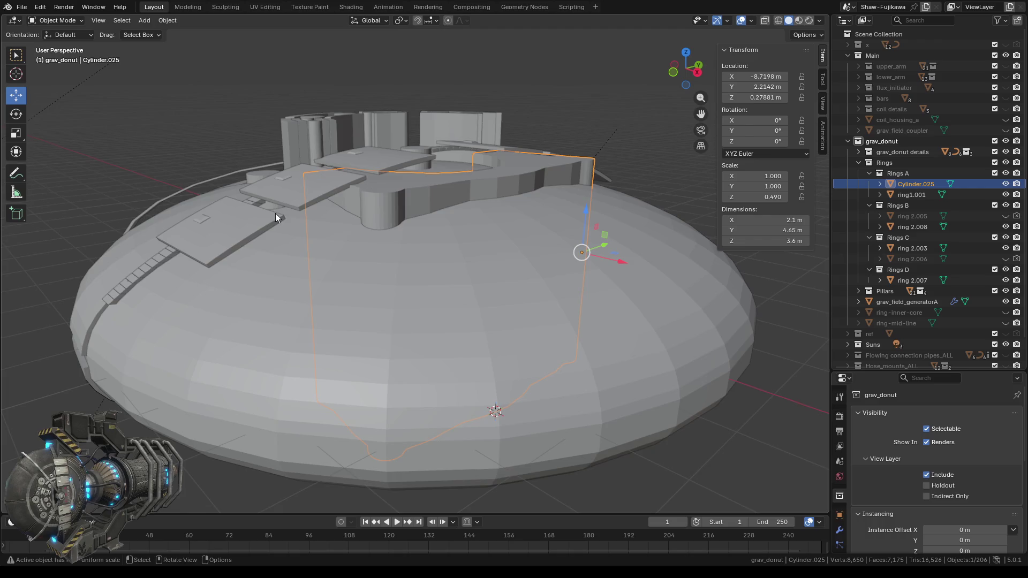
{"action": "middle_click_drag", "start_coordinate": [276, 213], "coordinate": [265, 201]}
{"action": "left_click", "coordinate": [724, 241]}
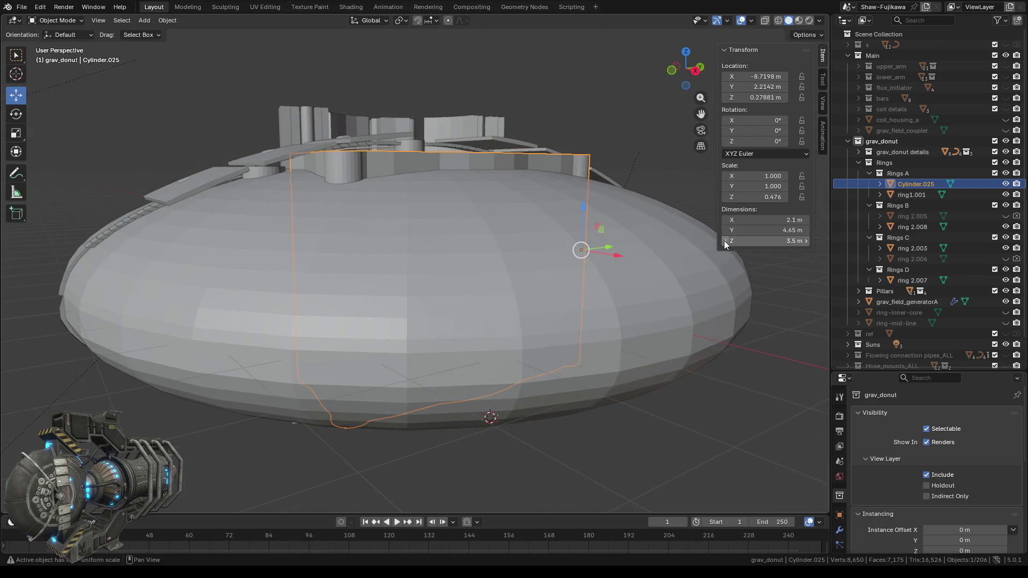
{"action": "left_click", "coordinate": [725, 240]}
{"action": "left_click", "coordinate": [725, 240]}
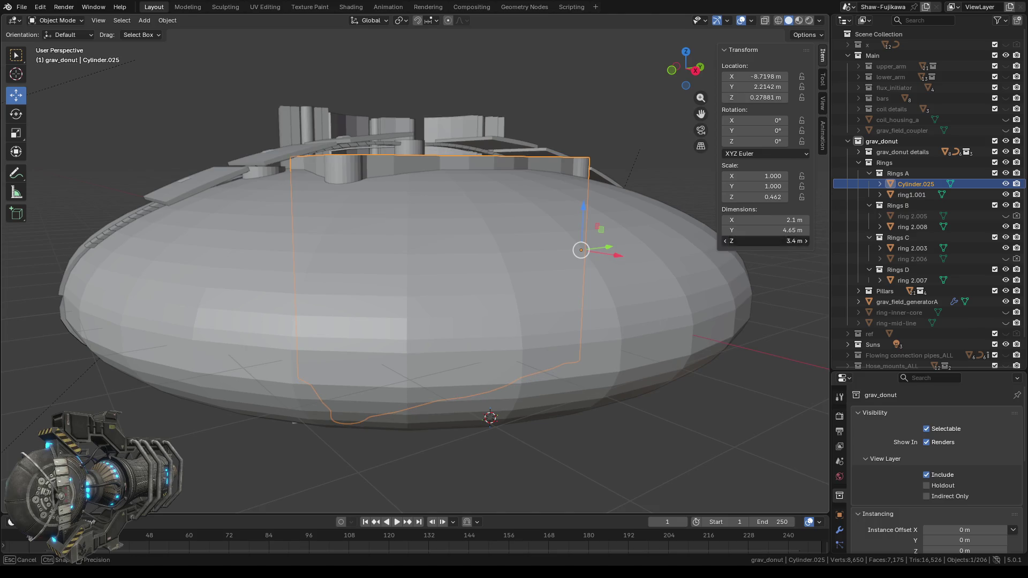
{"action": "mouse_move", "coordinate": [576, 223]}
{"action": "middle_mouse_down"}
{"action": "mouse_move", "coordinate": [378, 209]}
{"action": "mouse_move", "coordinate": [399, 241]}
{"action": "middle_mouse_up"}
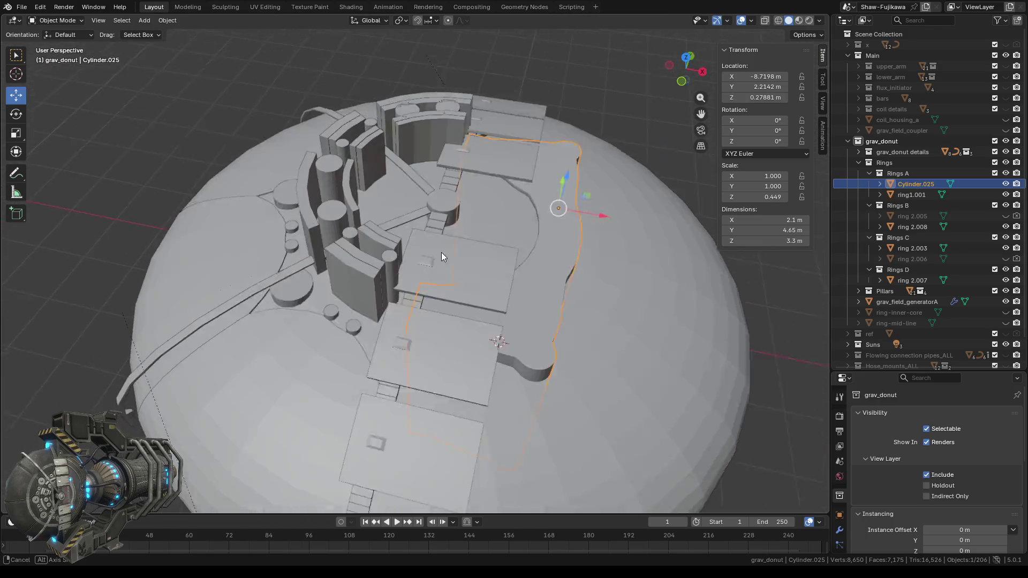
- Set the thin pillar Cylinder.019 to 3.3 m tall
{"action": "middle_click_drag", "start_coordinate": [398, 241], "coordinate": [441, 256]}
{"action": "left_click", "coordinate": [381, 295]}
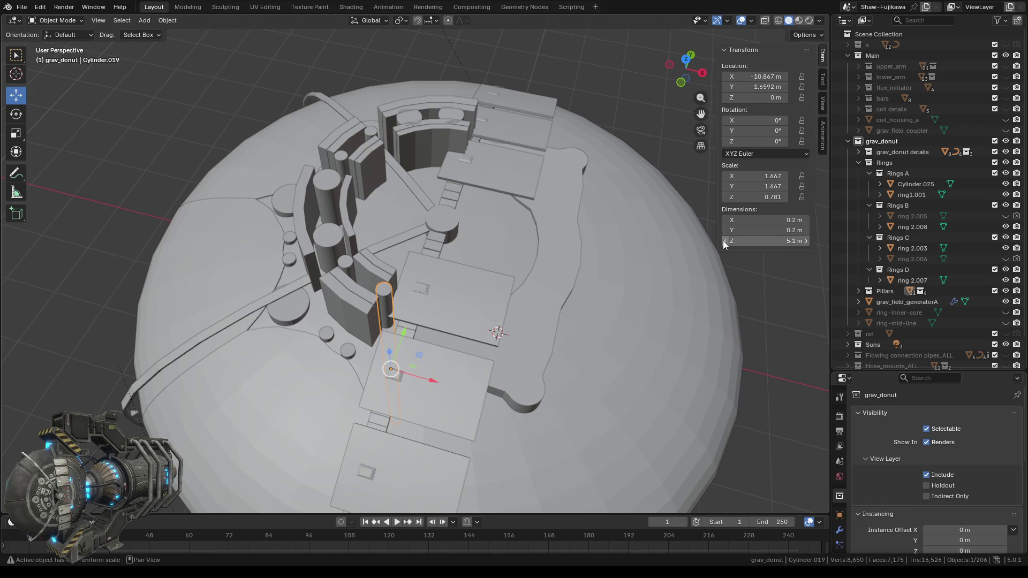
{"action": "left_click", "coordinate": [769, 241]}
{"action": "type", "text": "3"}
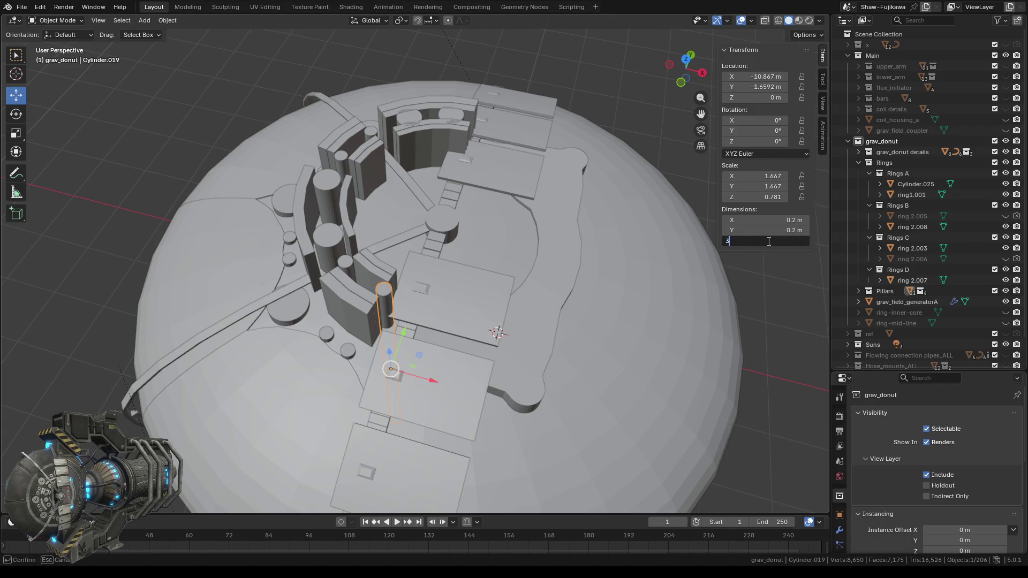
{"action": "type", "text": ".3"}
{"action": "key", "text": "Return"}
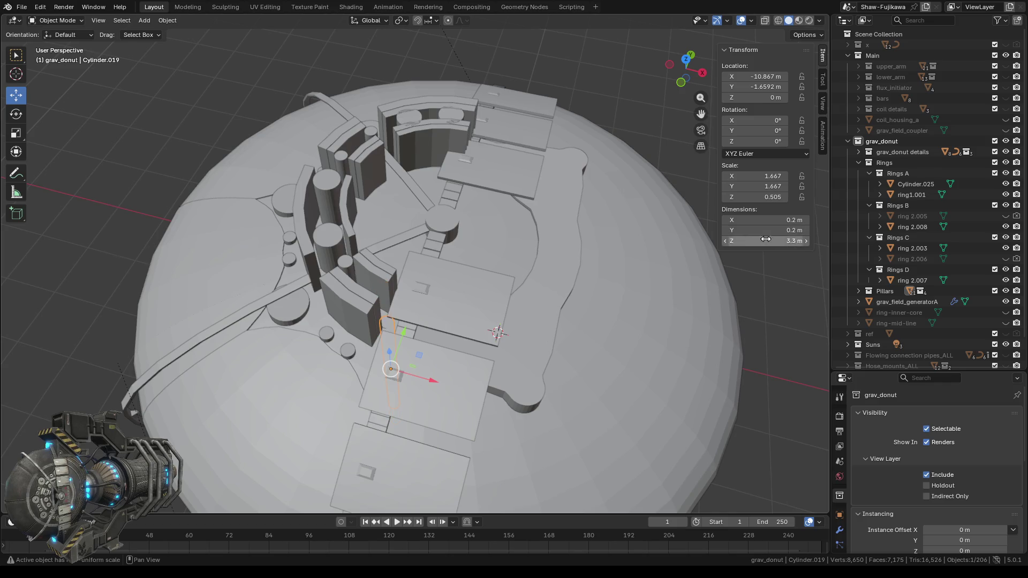
{"action": "left_click", "coordinate": [755, 246]}
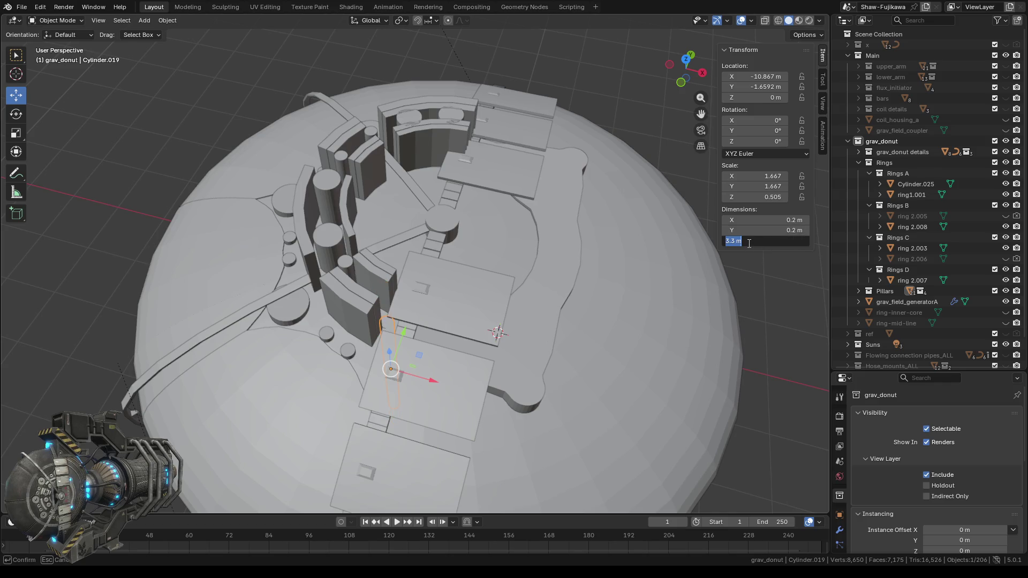
{"action": "key", "text": "Return"}
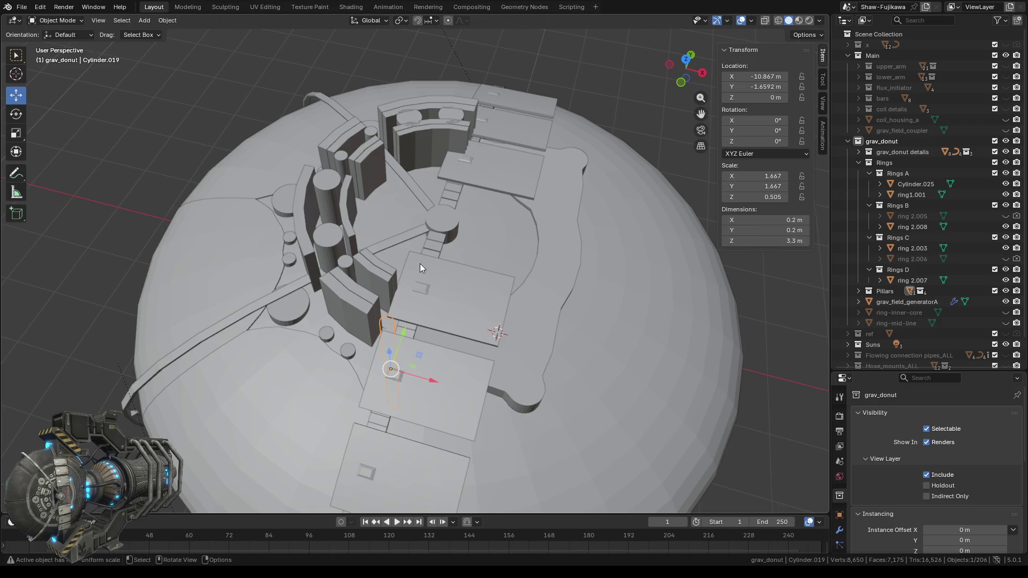
- Raise Cylinder.019's height in steps from 3.3 m to 3.7 m
{"action": "mouse_move", "coordinate": [345, 297]}
{"action": "middle_mouse_down"}
{"action": "mouse_move", "coordinate": [285, 195]}
{"action": "mouse_move", "coordinate": [305, 178]}
{"action": "mouse_move", "coordinate": [306, 262]}
{"action": "middle_mouse_up"}
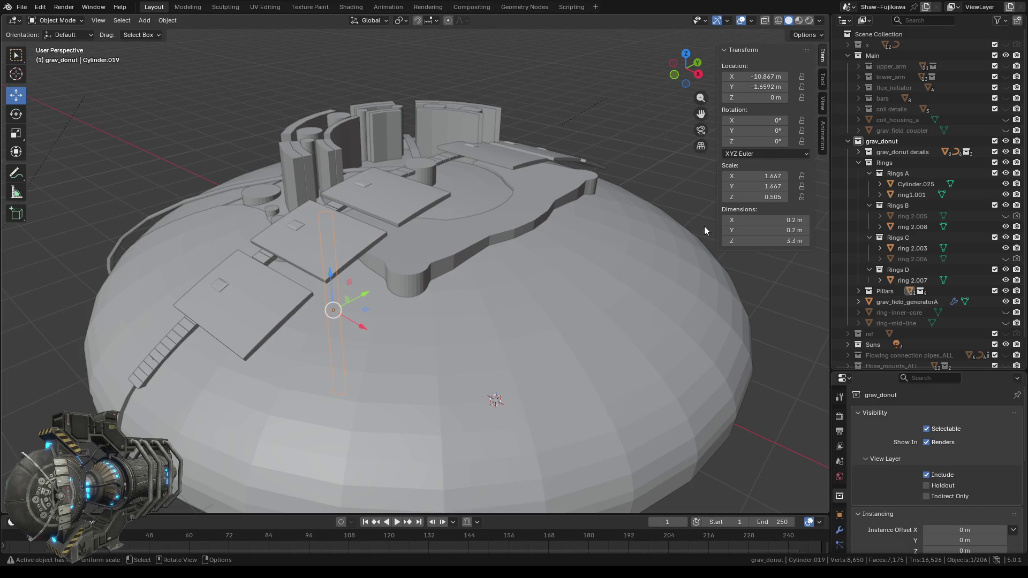
{"action": "left_click", "coordinate": [808, 240]}
{"action": "left_click", "coordinate": [807, 240]}
{"action": "left_click", "coordinate": [807, 240]}
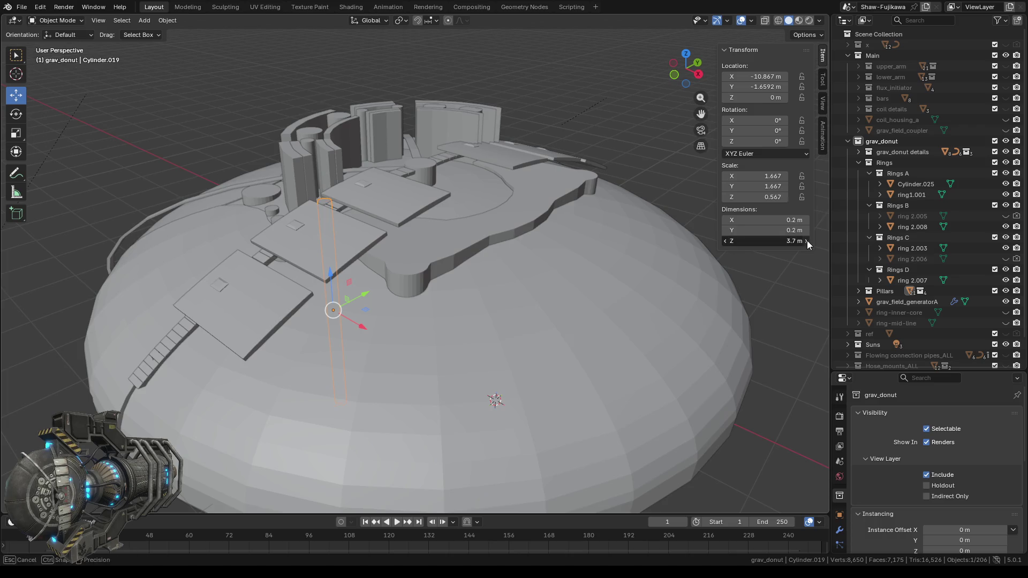
{"action": "left_click", "coordinate": [807, 240]}
{"action": "left_click", "coordinate": [807, 240]}
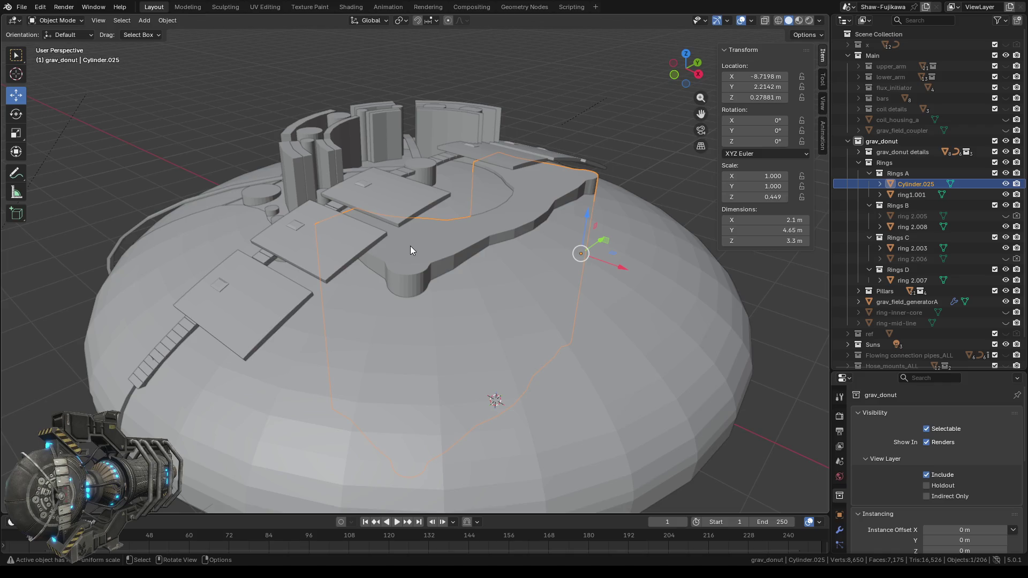
- Undo the wall's height reductions so Cylinder.025 returns to 5.1 m tall
{"action": "mouse_move", "coordinate": [411, 246]}
{"action": "middle_mouse_down"}
{"action": "mouse_move", "coordinate": [435, 269]}
{"action": "mouse_move", "coordinate": [385, 206]}
{"action": "mouse_move", "coordinate": [332, 292]}
{"action": "middle_mouse_up"}
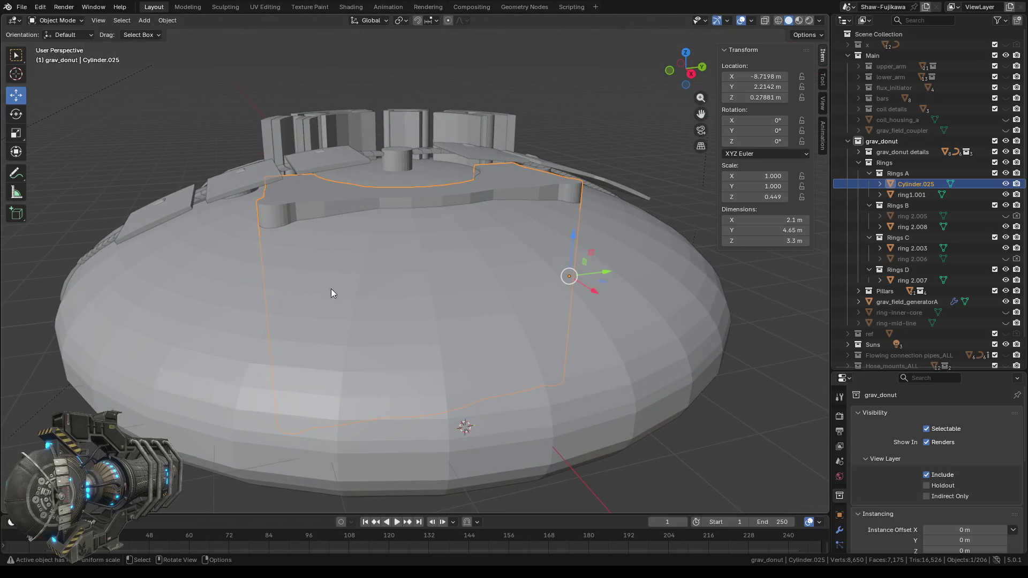
{"action": "right_click", "coordinate": [131, 98]}
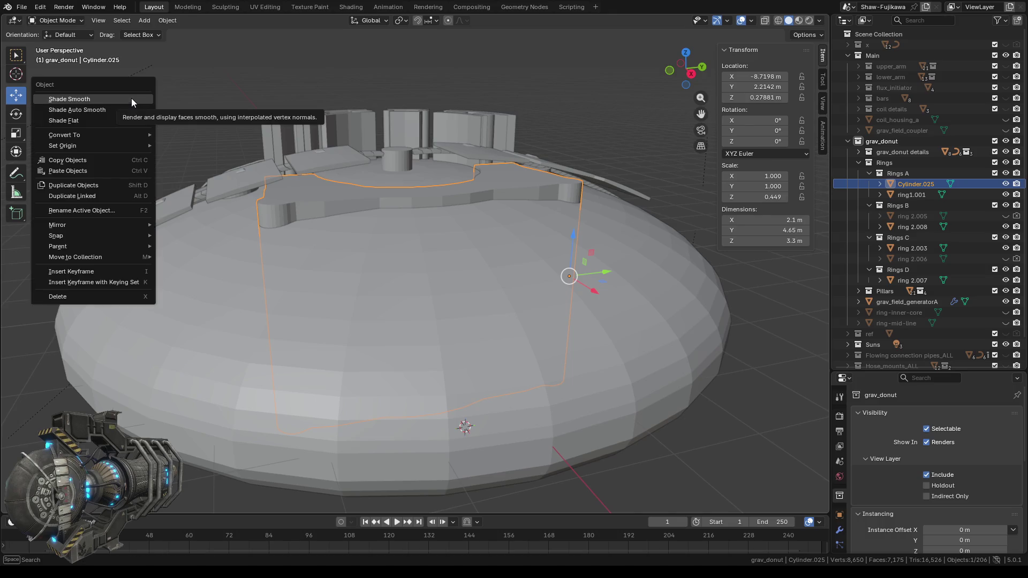
{"action": "mouse_move", "coordinate": [77, 146]}
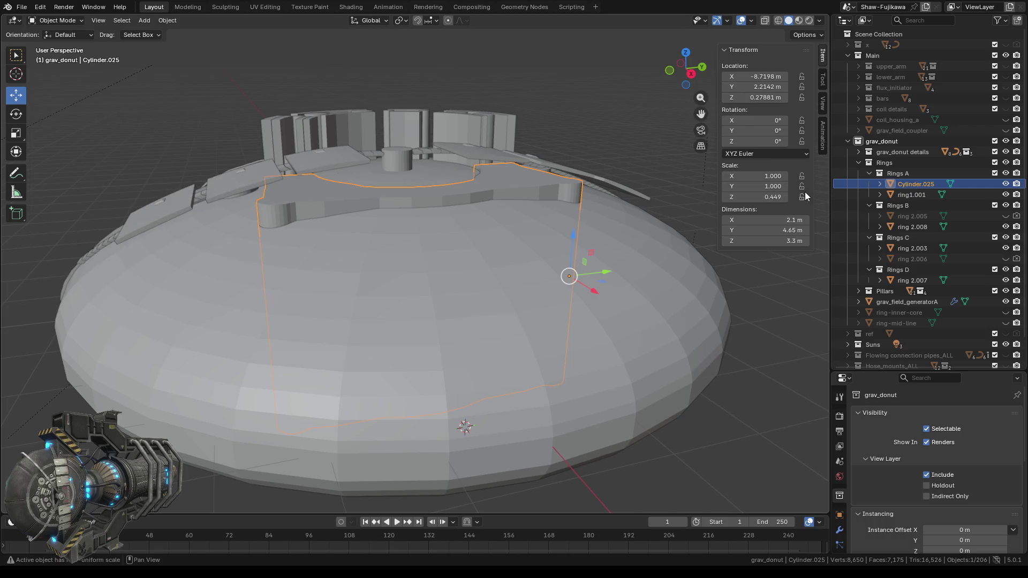
{"action": "left_click", "coordinate": [615, 155], "text": "ctrl"}
{"action": "key", "text": "shift+r"}
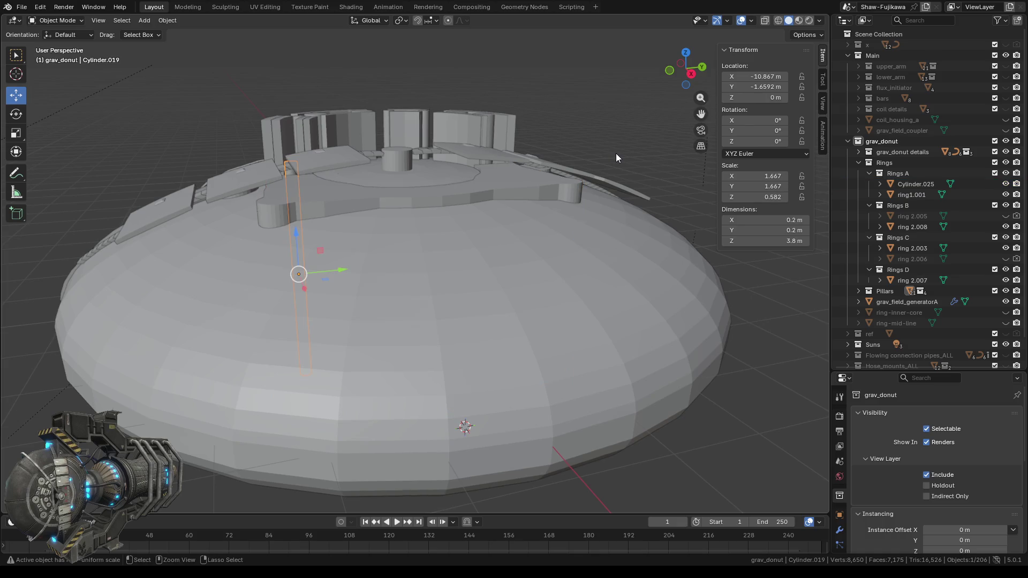
{"action": "key", "text": "ctrl+z"}
{"action": "key", "text": "ctrl+z"}
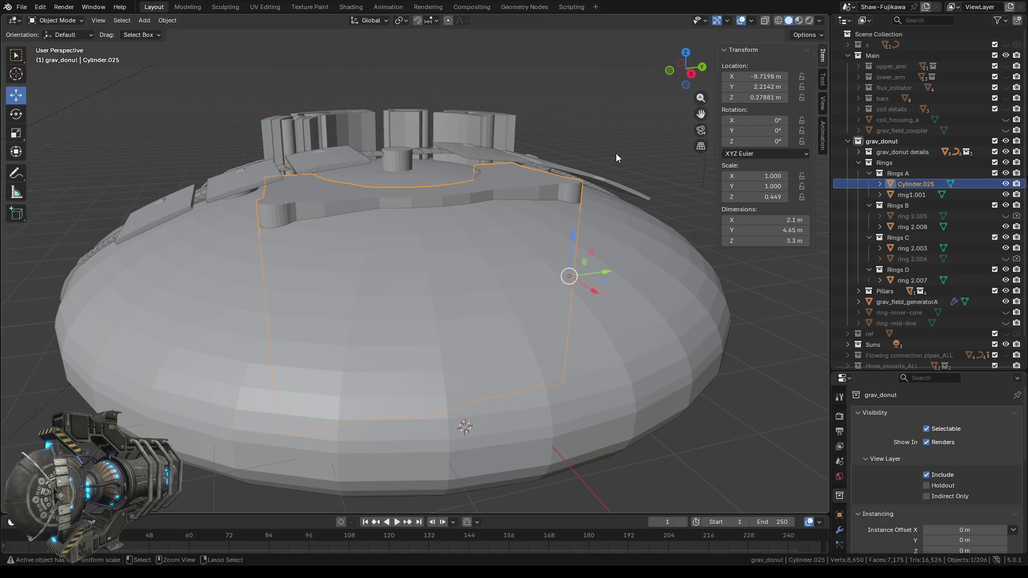
{"action": "key", "text": "ctrl+z"}
{"action": "key", "text": "ctrl+z"}
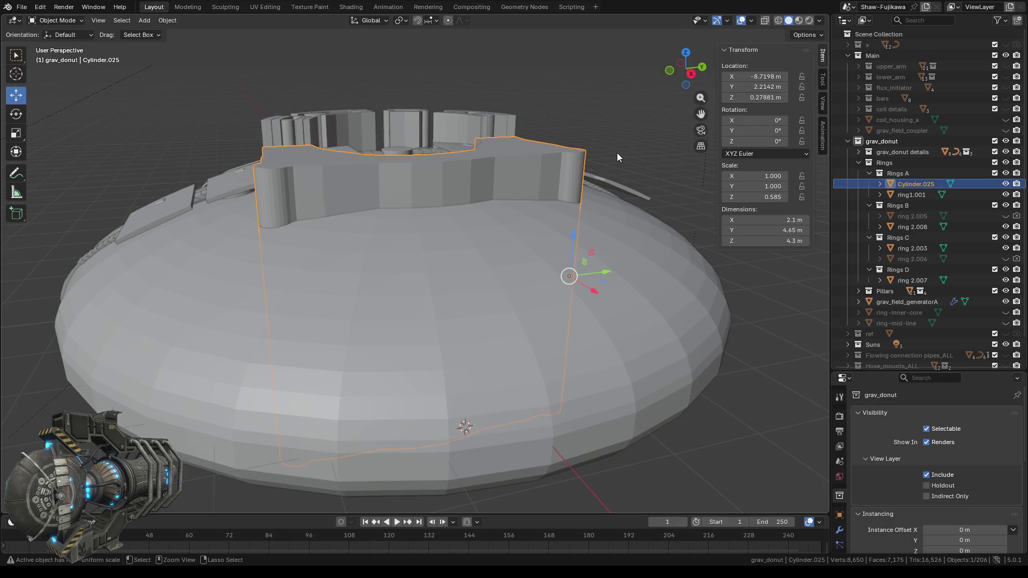
{"action": "key", "text": "ctrl+z"}
{"action": "key", "text": "ctrl+z"}
{"action": "key", "text": "ctrl+z"}
{"action": "key", "text": "ctrl+z"}
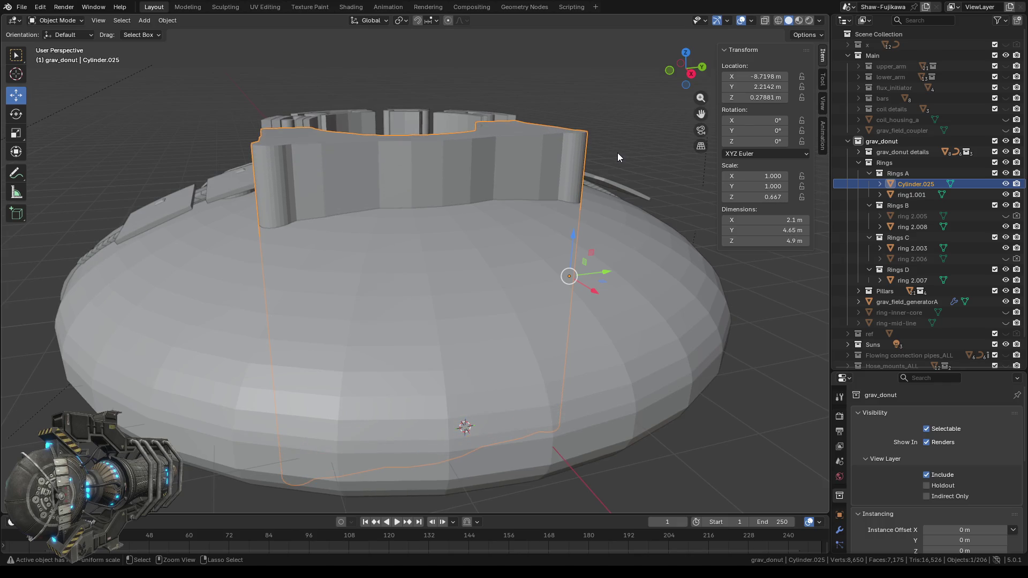
{"action": "key", "text": "ctrl+z"}
{"action": "key", "text": "ctrl+z"}
- Select the ring wall Cylinder.025 again from a lower, wider view
{"action": "middle_click_drag", "start_coordinate": [508, 147], "coordinate": [451, 227]}
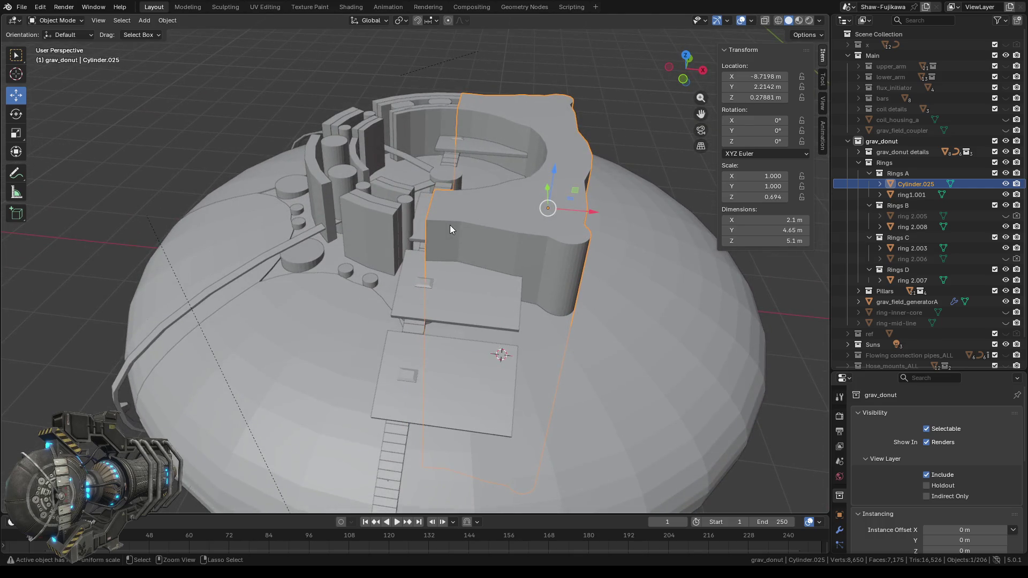
{"action": "left_click", "coordinate": [452, 219]}
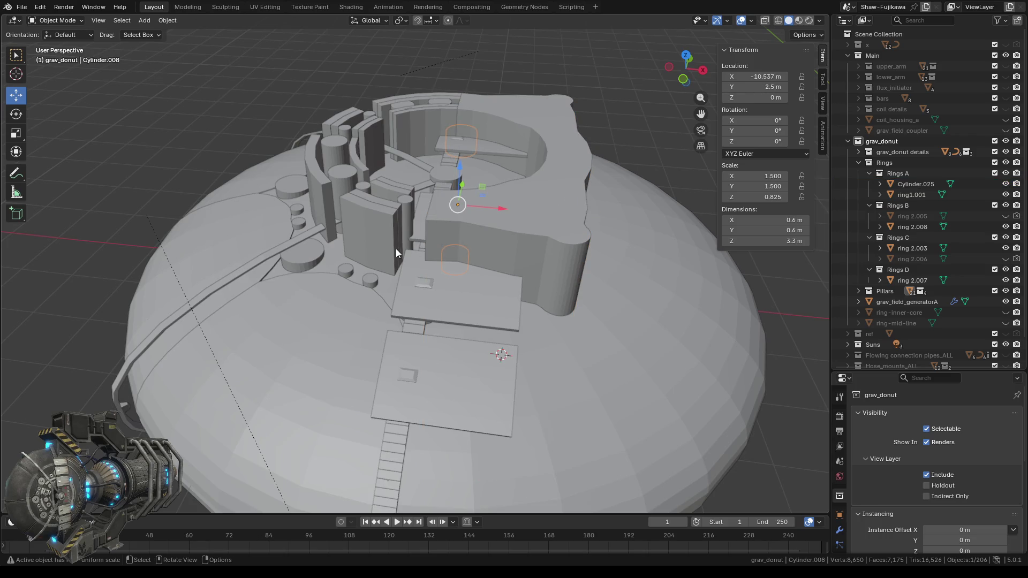
{"action": "mouse_move", "coordinate": [397, 249]}
{"action": "middle_mouse_down"}
{"action": "mouse_move", "coordinate": [467, 227]}
{"action": "mouse_move", "coordinate": [564, 229]}
{"action": "mouse_move", "coordinate": [620, 222]}
{"action": "mouse_move", "coordinate": [623, 211]}
{"action": "mouse_move", "coordinate": [604, 230]}
{"action": "mouse_move", "coordinate": [616, 269]}
{"action": "mouse_move", "coordinate": [787, 240]}
{"action": "middle_mouse_up"}
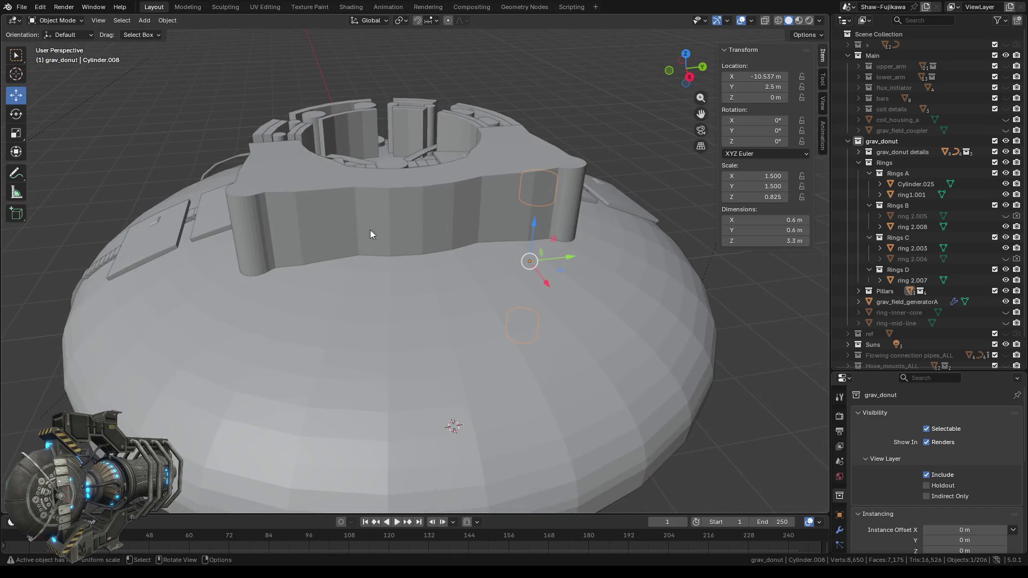
{"action": "left_click", "coordinate": [328, 210]}
- Set Cylinder.025's origin to its geometry centre with Set Origin > Origin to Geometry
{"action": "right_click", "coordinate": [169, 103]}
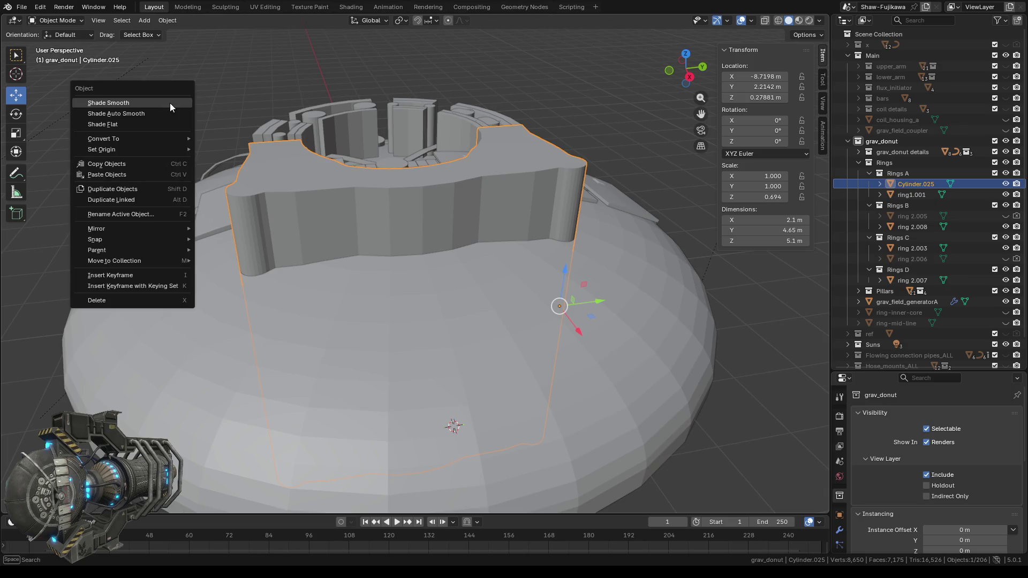
{"action": "mouse_move", "coordinate": [112, 148]}
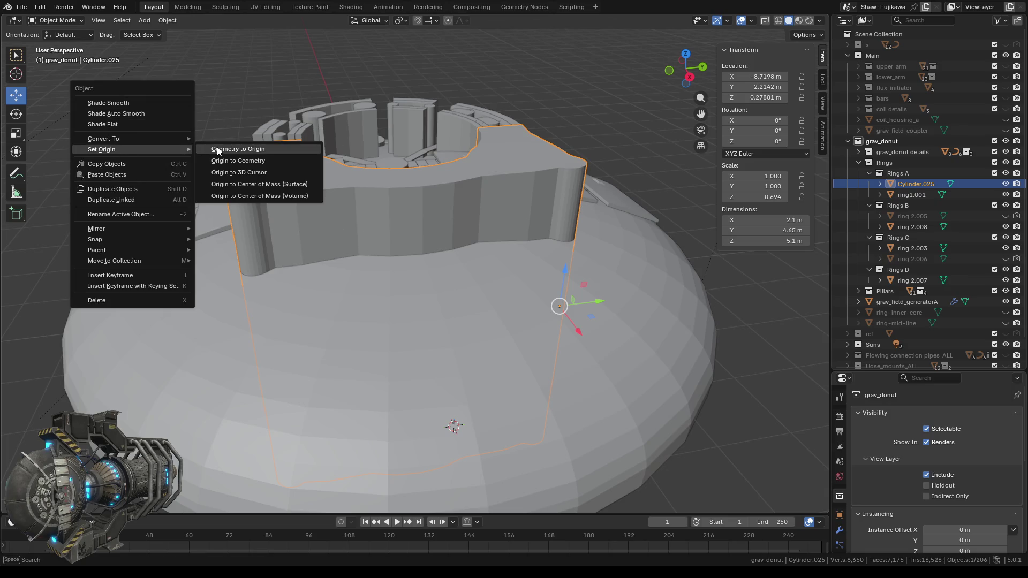
{"action": "left_click", "coordinate": [247, 161]}
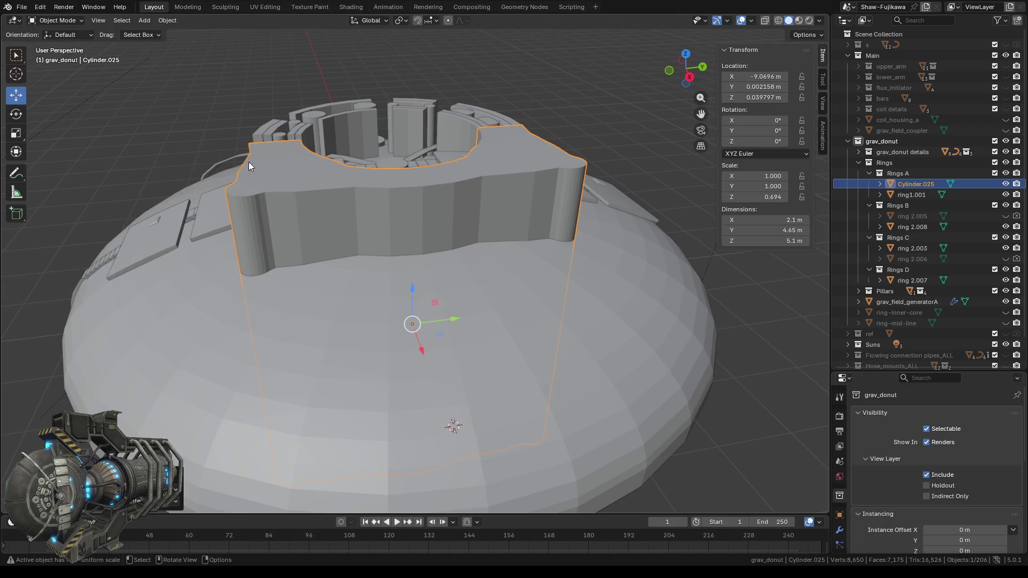
{"action": "mouse_move", "coordinate": [248, 162]}
{"action": "middle_mouse_down"}
{"action": "mouse_move", "coordinate": [378, 211]}
{"action": "mouse_move", "coordinate": [393, 246]}
{"action": "mouse_move", "coordinate": [397, 209]}
{"action": "mouse_move", "coordinate": [390, 216]}
{"action": "middle_mouse_up"}
- Apply Origin to Geometry to ring1.001, then undo it to keep its original origin
{"action": "left_click", "coordinate": [394, 245]}
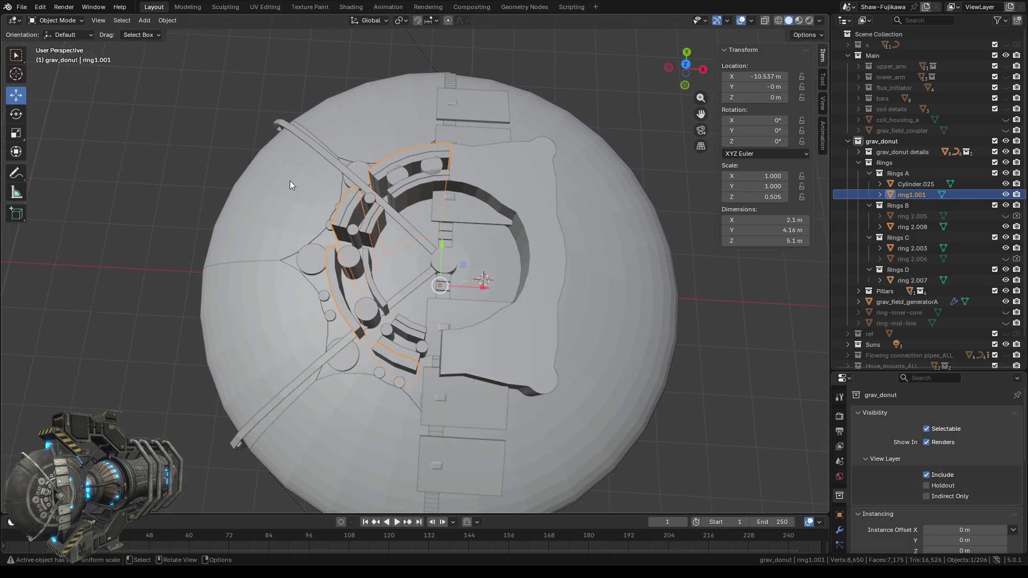
{"action": "right_click", "coordinate": [177, 130]}
{"action": "mouse_move", "coordinate": [177, 130]}
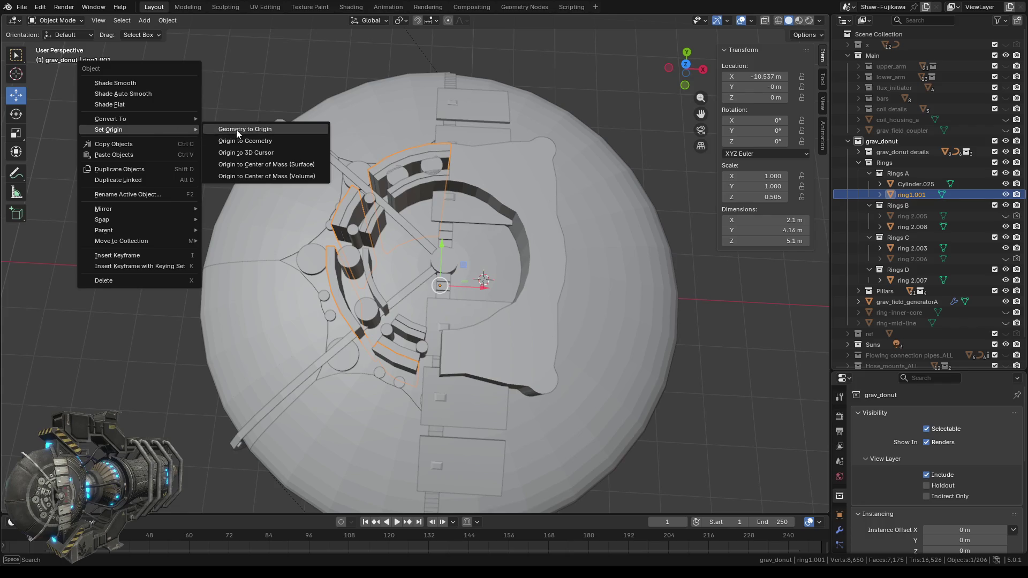
{"action": "left_click", "coordinate": [247, 142]}
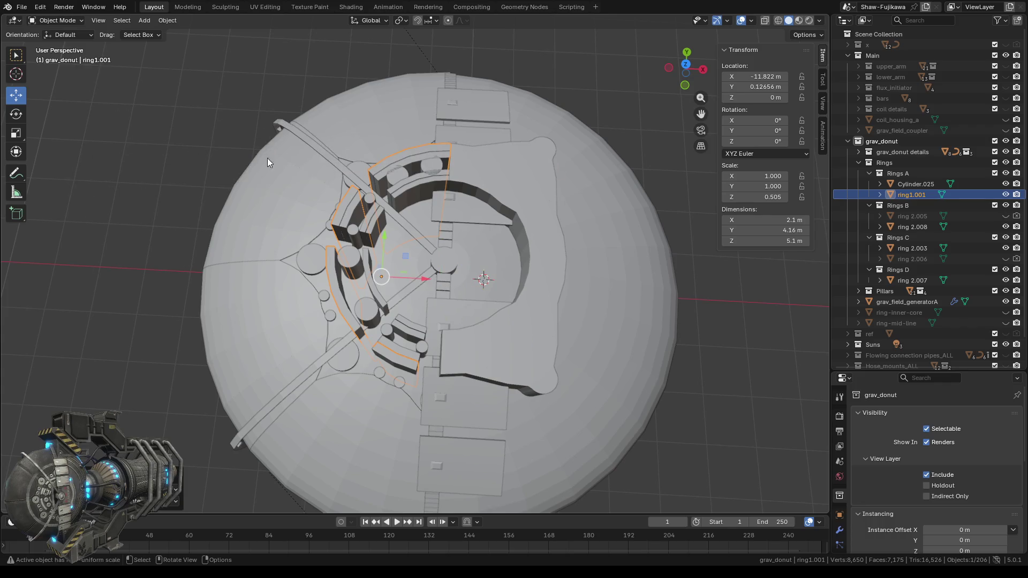
{"action": "key", "text": "ctrl+z"}
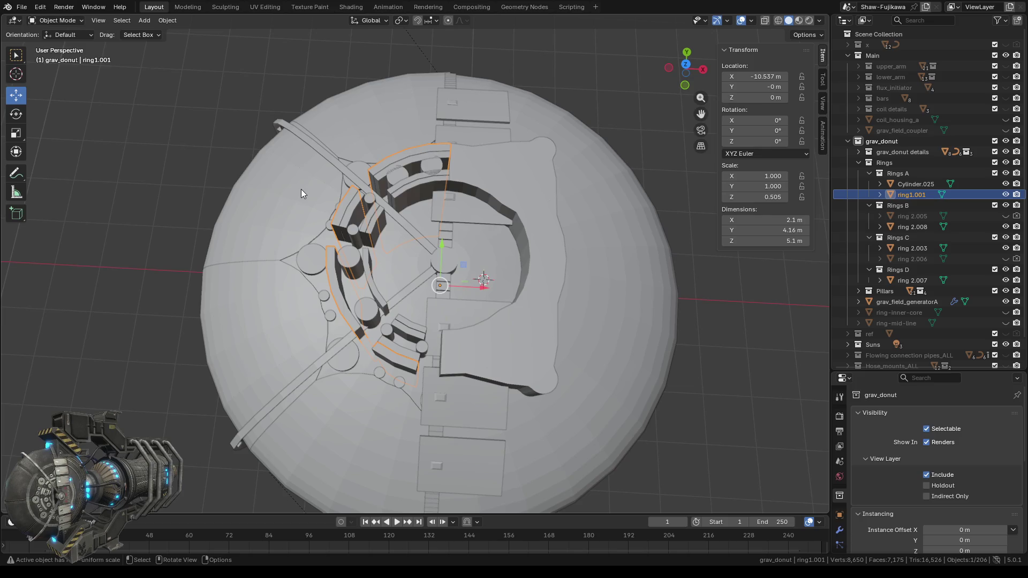
{"action": "mouse_move", "coordinate": [301, 188]}
{"action": "middle_mouse_down"}
{"action": "mouse_move", "coordinate": [282, 188]}
{"action": "mouse_move", "coordinate": [287, 175]}
{"action": "middle_mouse_up"}
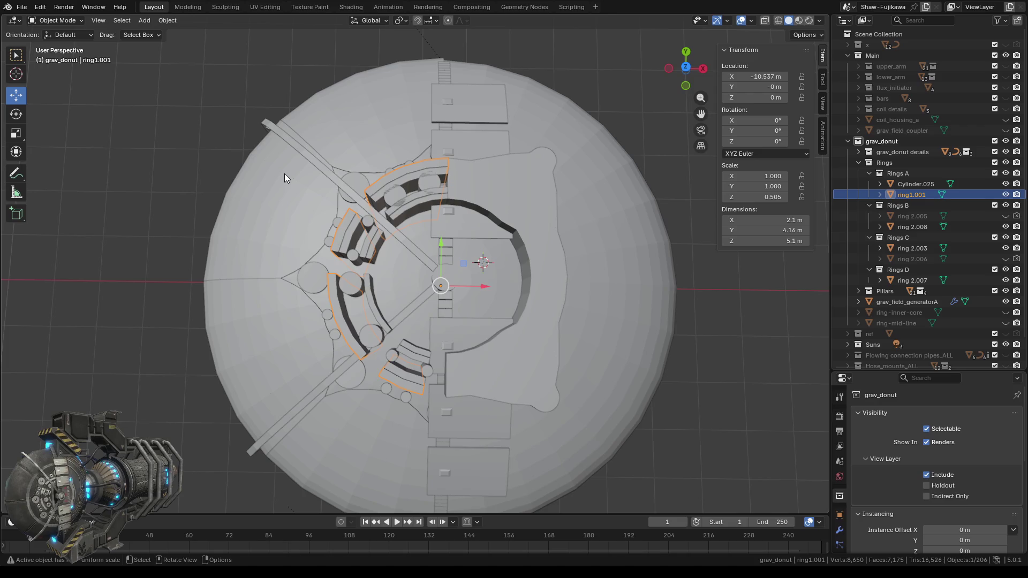
{"action": "left_click", "coordinate": [702, 69]}
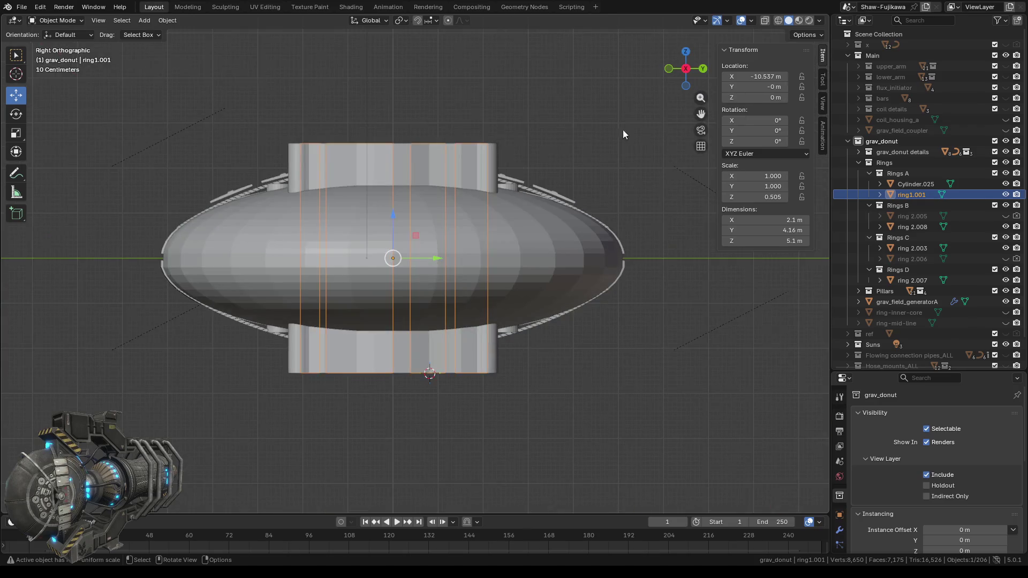
{"action": "scroll", "coordinate": [348, 198], "scroll_direction": "up", "scroll_amount": 2}
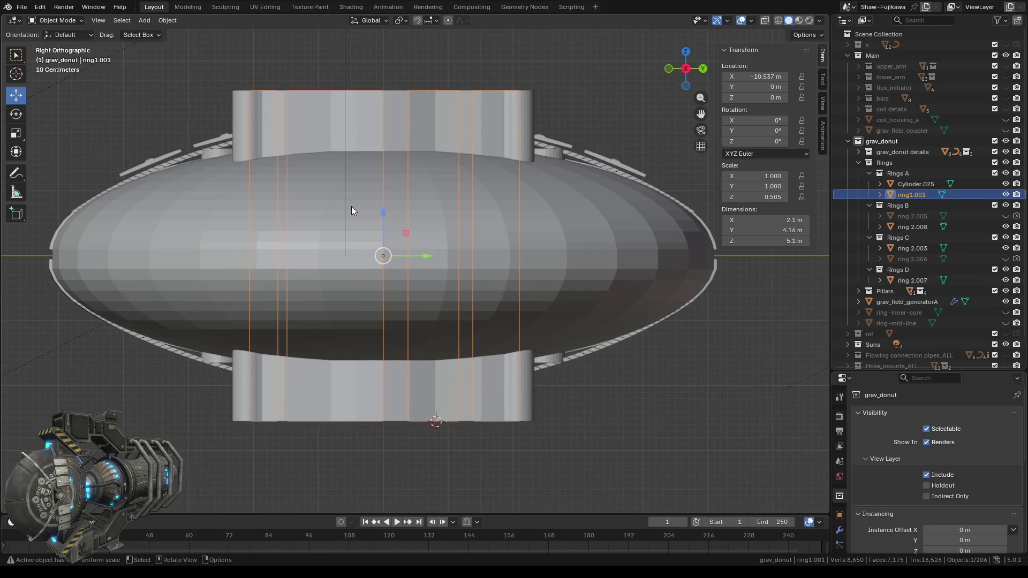
{"action": "left_click", "coordinate": [326, 394]}
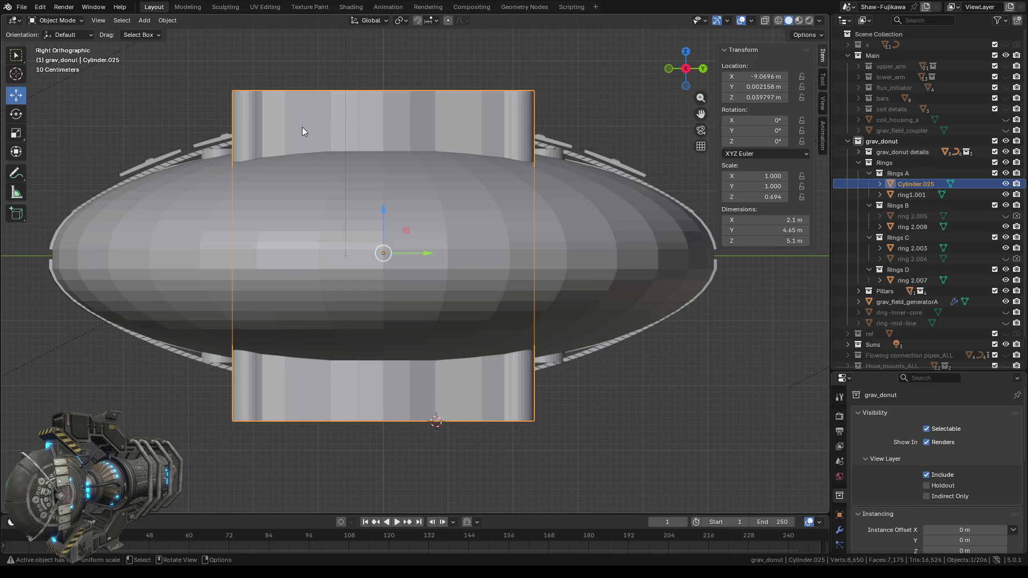
{"action": "mouse_move", "coordinate": [302, 127]}
{"action": "middle_mouse_down"}
{"action": "mouse_move", "coordinate": [423, 204]}
{"action": "mouse_move", "coordinate": [424, 234]}
{"action": "mouse_move", "coordinate": [428, 211]}
{"action": "middle_mouse_up"}
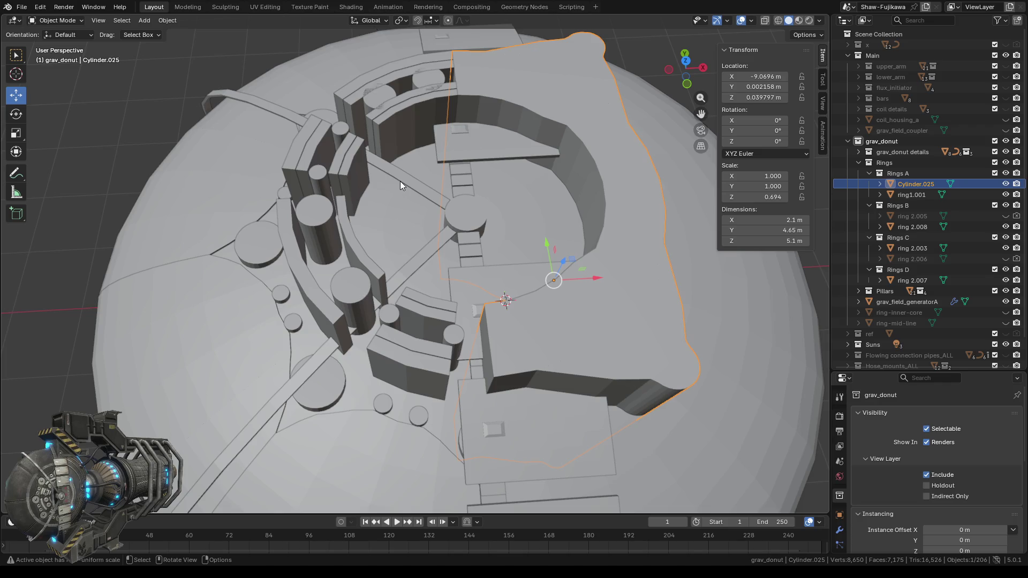
{"action": "scroll", "coordinate": [400, 181], "scroll_direction": "down", "scroll_amount": 3}
{"action": "scroll", "coordinate": [353, 153], "scroll_direction": "down", "scroll_amount": 3}
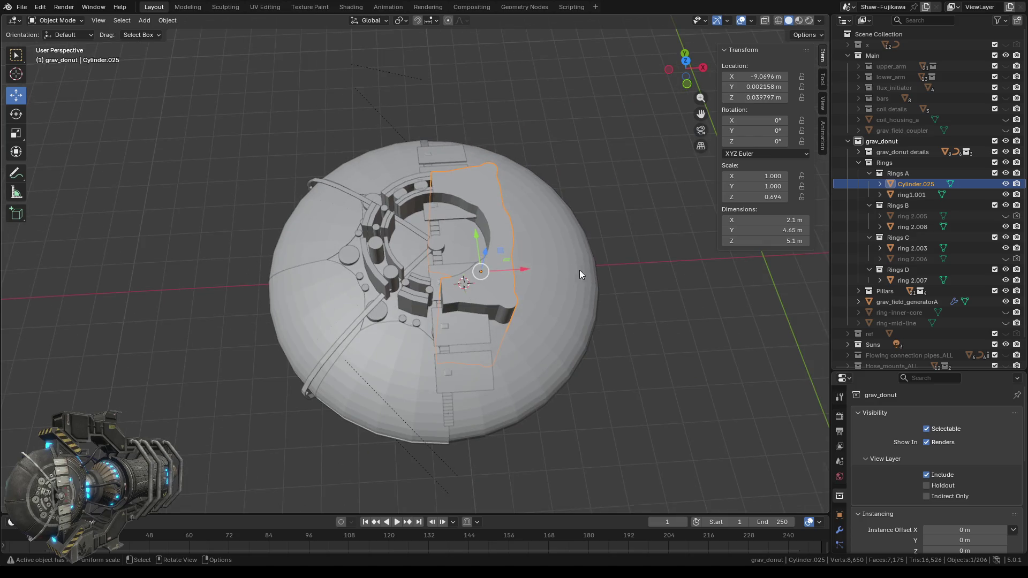
- Snap the 3D cursor to grav_field_generatorA's top centre vertex, then return to Object Mode
{"action": "left_click", "coordinate": [542, 252]}
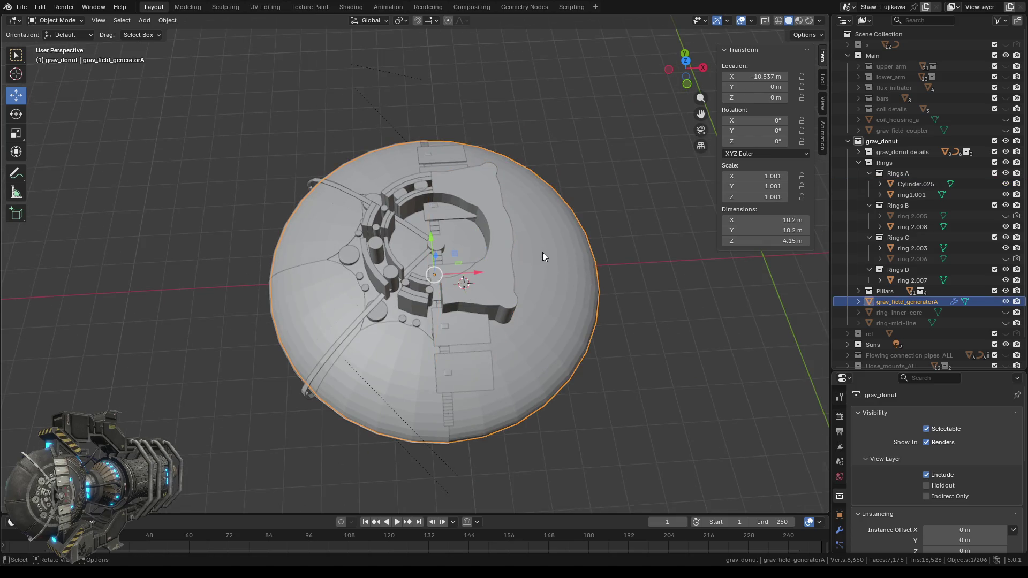
{"action": "key", "text": "Tab"}
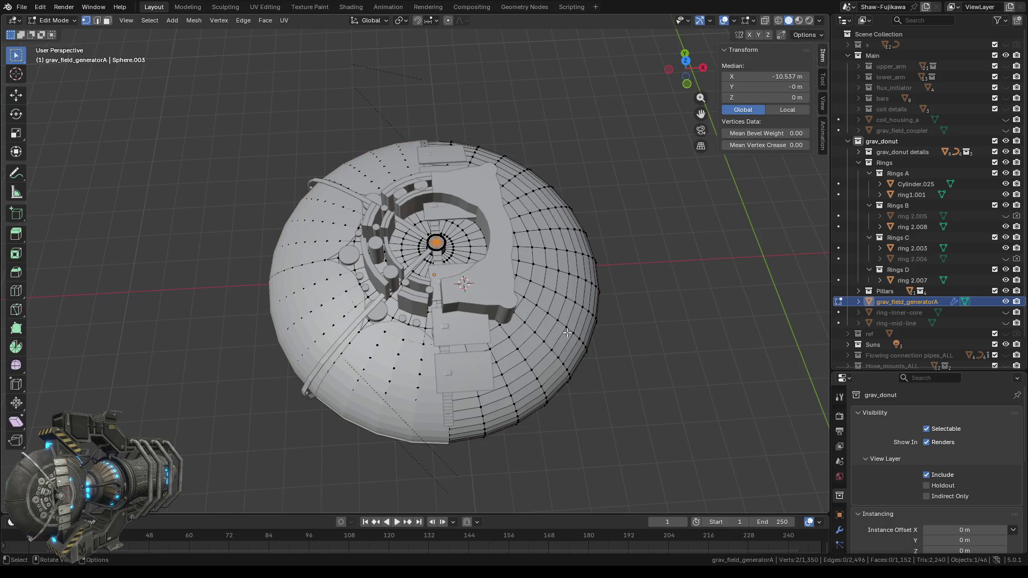
{"action": "middle_click_drag", "start_coordinate": [568, 333], "coordinate": [605, 290]}
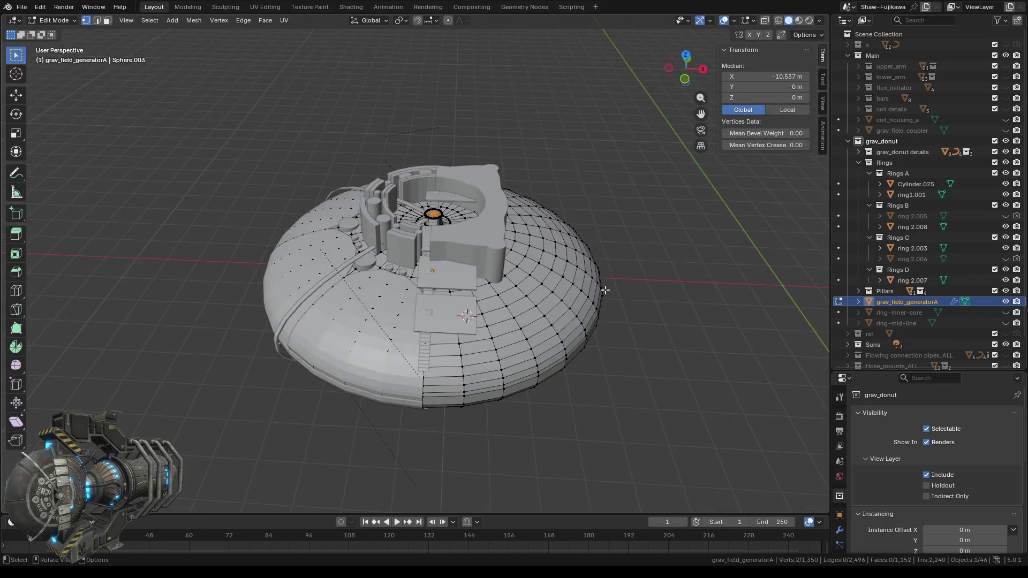
{"action": "right_click", "coordinate": [605, 289]}
{"action": "mouse_move", "coordinate": [573, 419]}
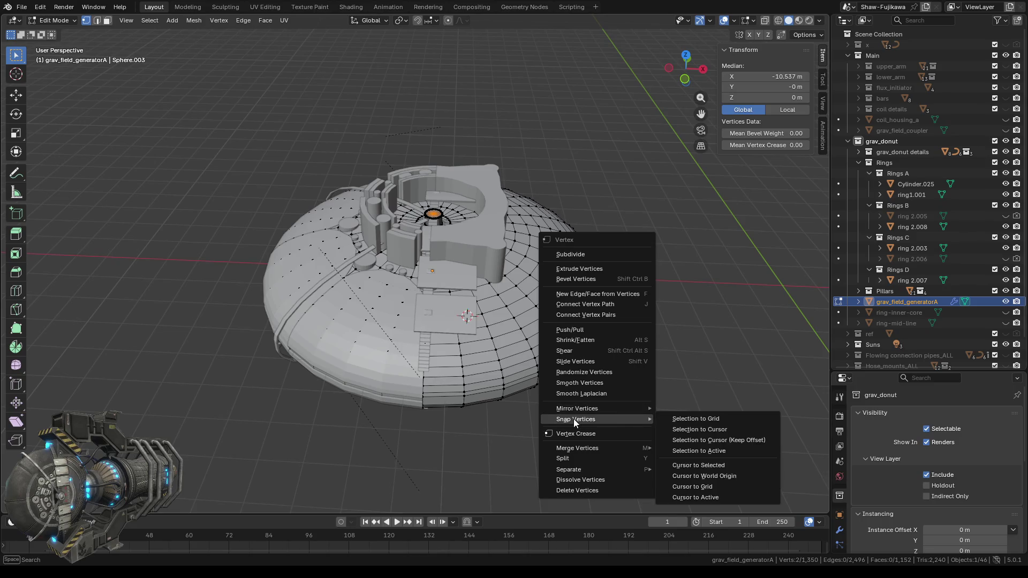
{"action": "left_click", "coordinate": [706, 464]}
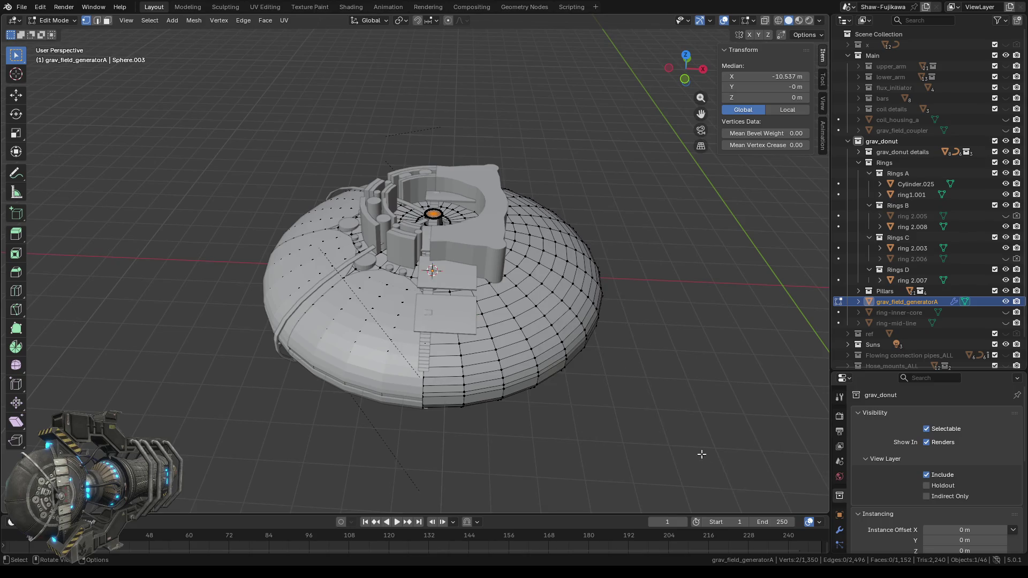
{"action": "middle_click_drag", "start_coordinate": [546, 228], "coordinate": [538, 271]}
{"action": "scroll", "coordinate": [536, 270], "scroll_direction": "up", "scroll_amount": 2}
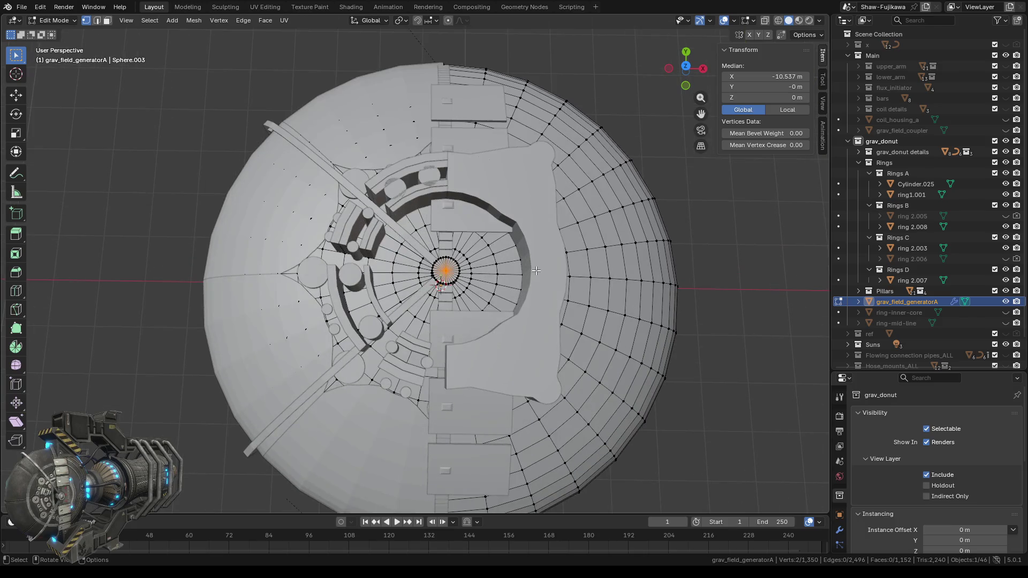
{"action": "key", "text": "Tab"}
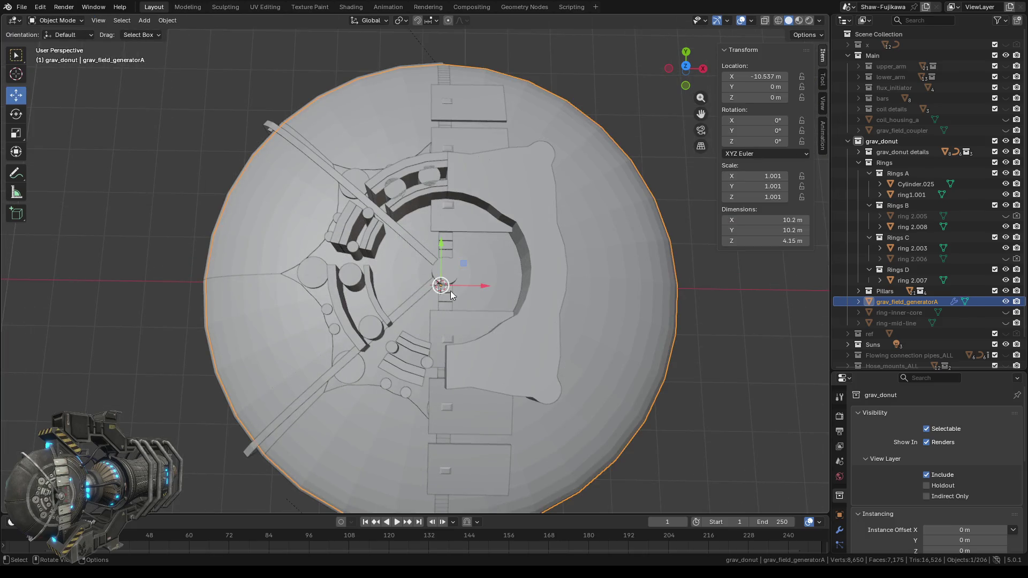
{"action": "left_click", "coordinate": [393, 167]}
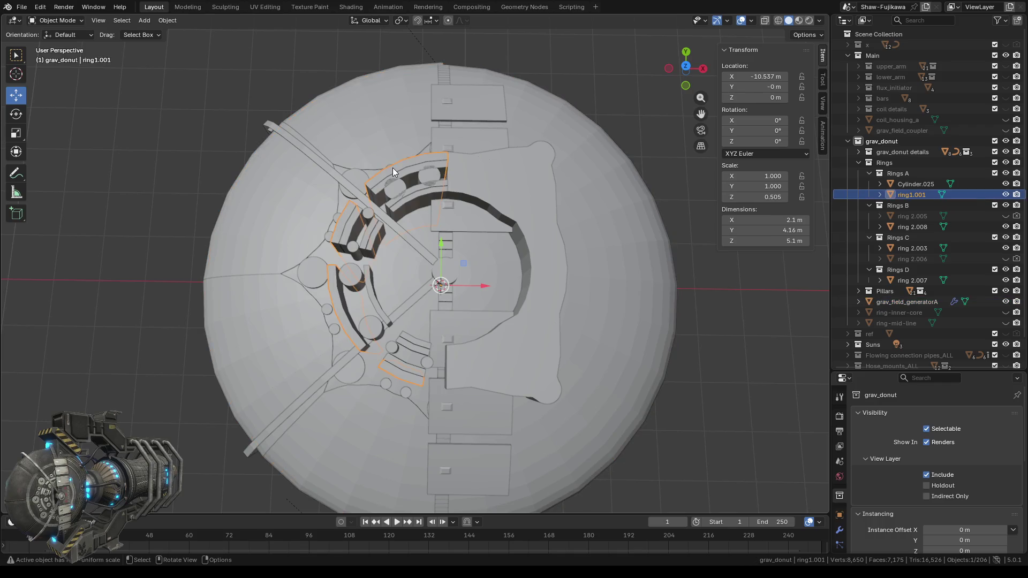
{"action": "mouse_move", "coordinate": [553, 335]}
{"action": "middle_mouse_down"}
{"action": "mouse_move", "coordinate": [444, 237]}
{"action": "mouse_move", "coordinate": [444, 353]}
{"action": "mouse_move", "coordinate": [325, 314]}
{"action": "mouse_move", "coordinate": [393, 360]}
{"action": "mouse_move", "coordinate": [358, 407]}
{"action": "middle_mouse_up"}
{"action": "left_click", "coordinate": [420, 385]}
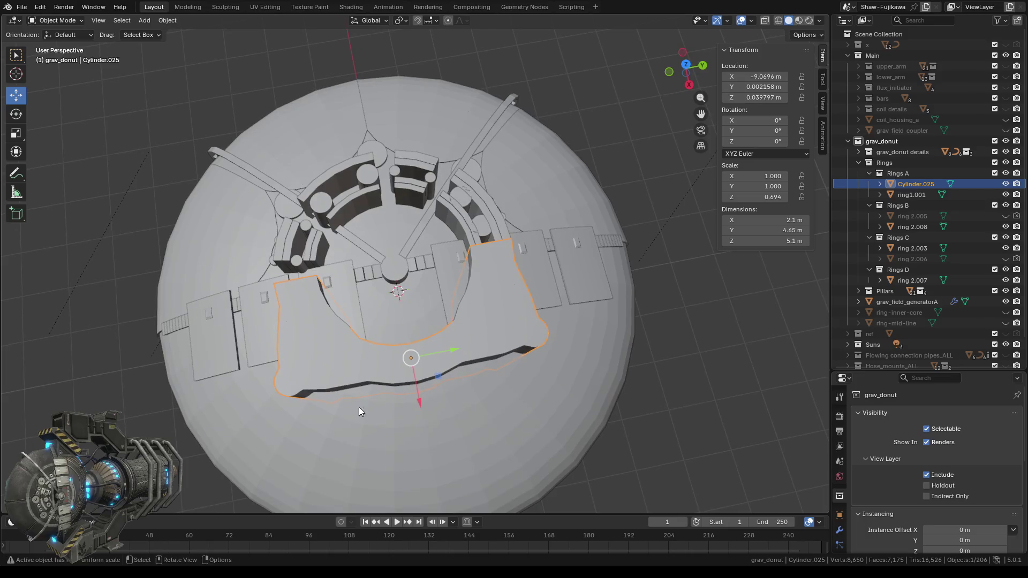
{"action": "left_click", "coordinate": [686, 64]}
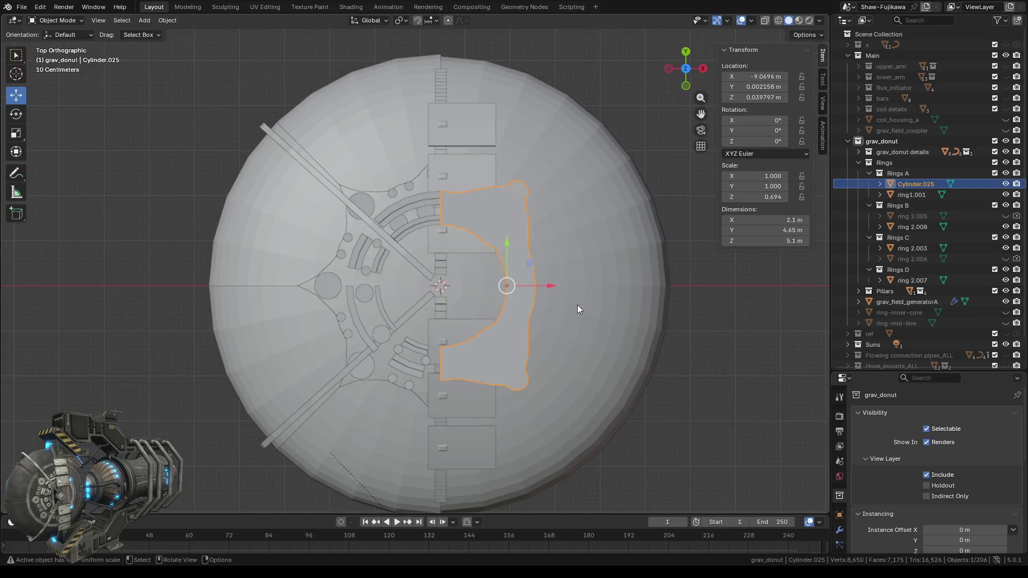
{"action": "scroll", "coordinate": [577, 304], "scroll_direction": "up", "scroll_amount": 4}
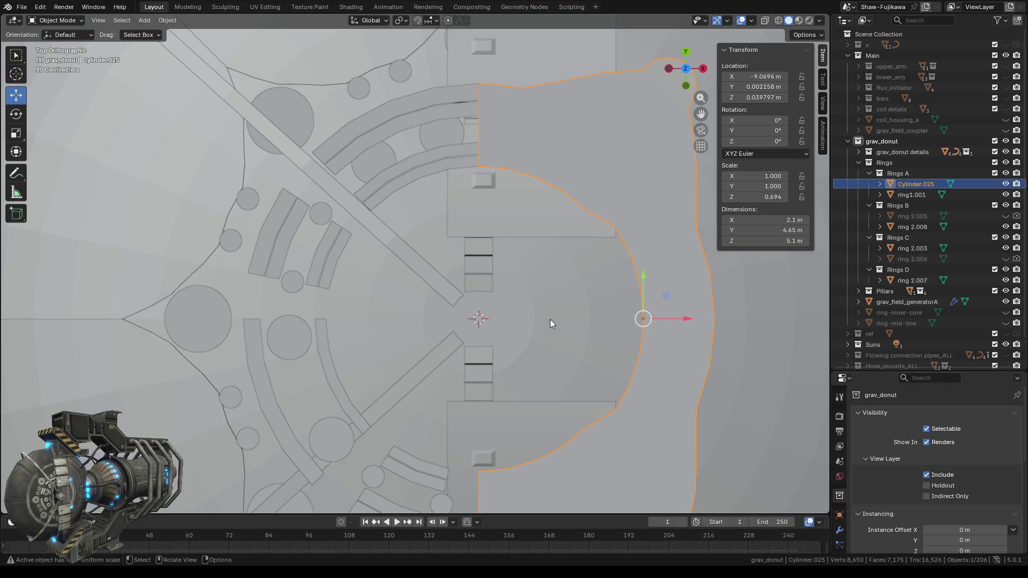
{"action": "left_click", "coordinate": [703, 69]}
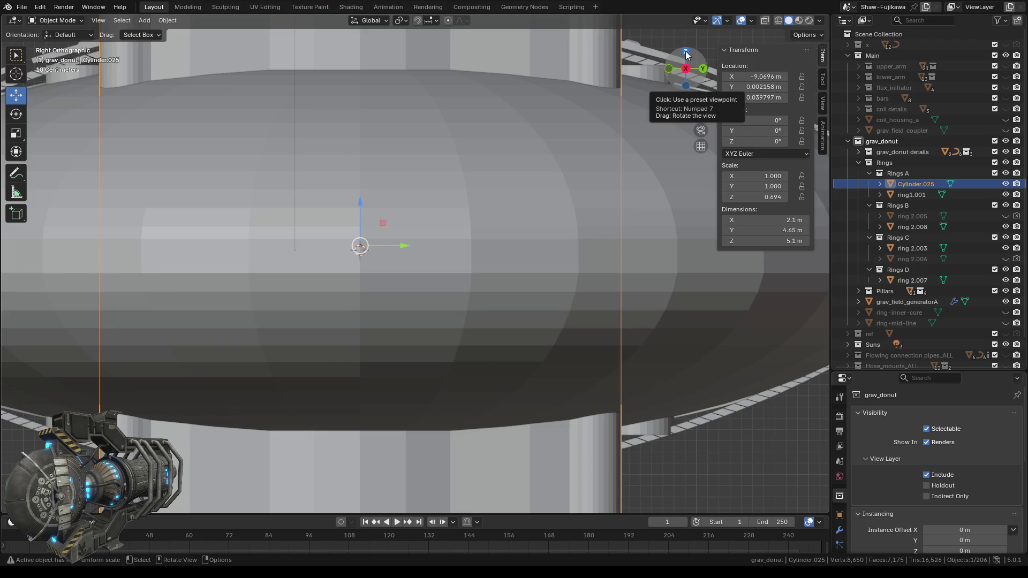
{"action": "left_click", "coordinate": [686, 54]}
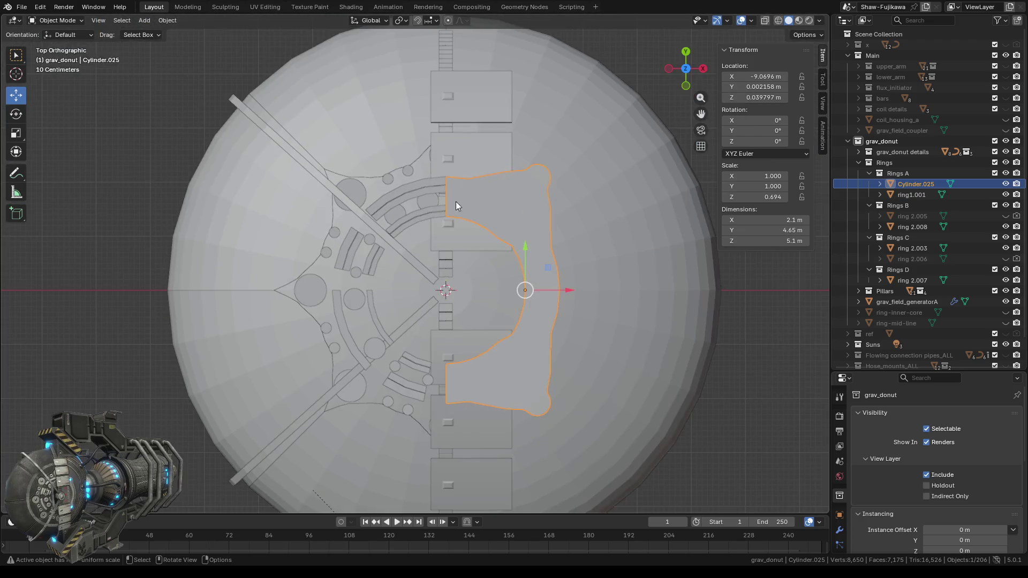
{"action": "left_click", "coordinate": [423, 184]}
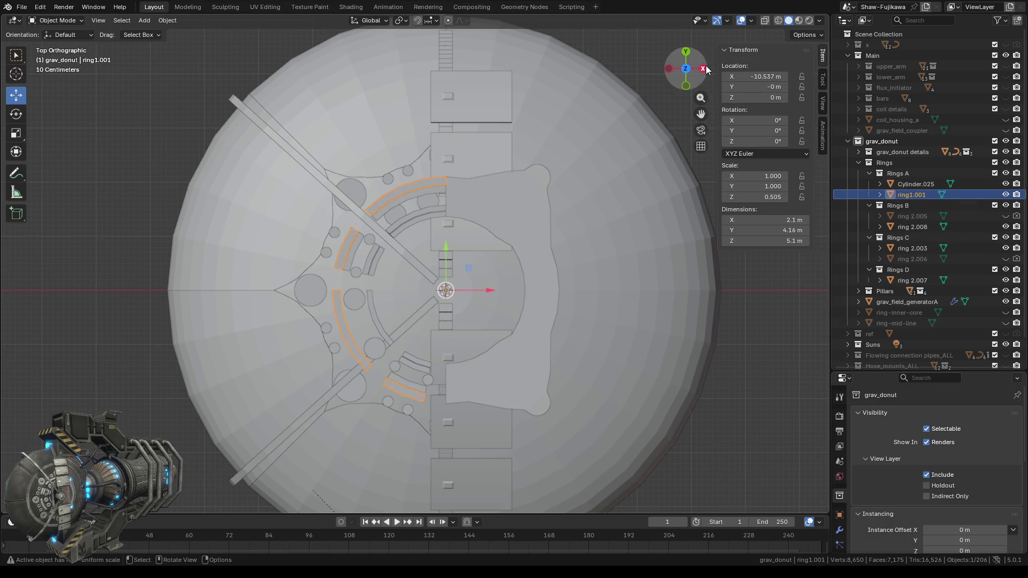
{"action": "left_click", "coordinate": [703, 69]}
{"action": "scroll", "coordinate": [381, 272], "scroll_direction": "up", "scroll_amount": 5}
{"action": "scroll", "coordinate": [382, 276], "scroll_direction": "down", "scroll_amount": 2}
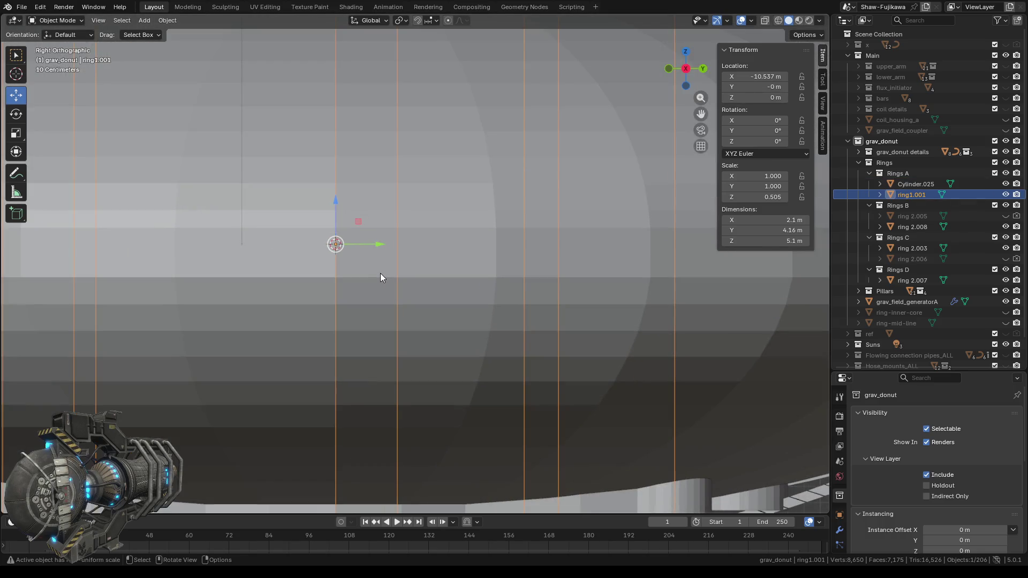
{"action": "scroll", "coordinate": [381, 273], "scroll_direction": "down", "scroll_amount": 3}
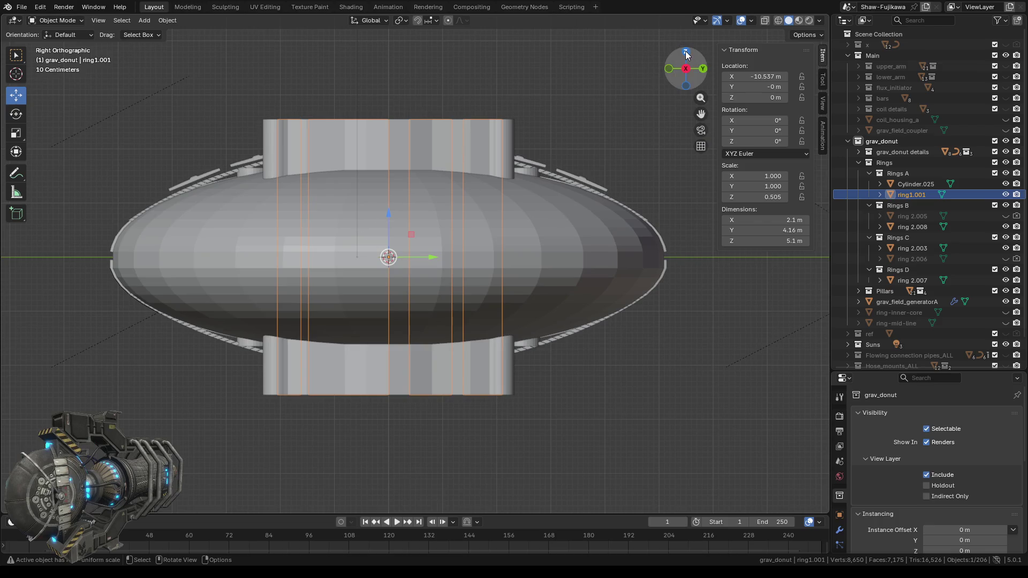
{"action": "left_click", "coordinate": [686, 54]}
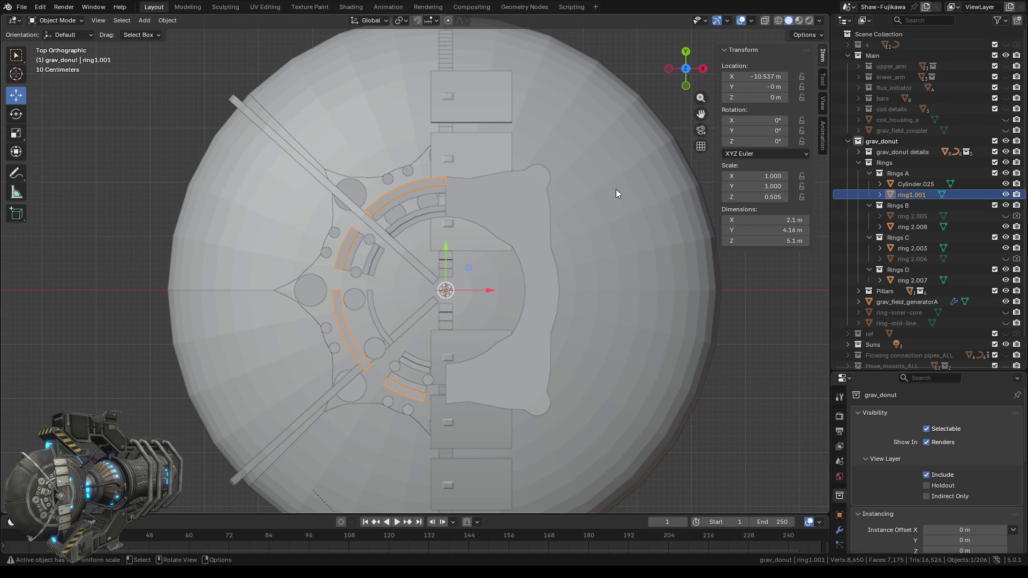
{"action": "middle_click_drag", "start_coordinate": [493, 287], "coordinate": [529, 264]}
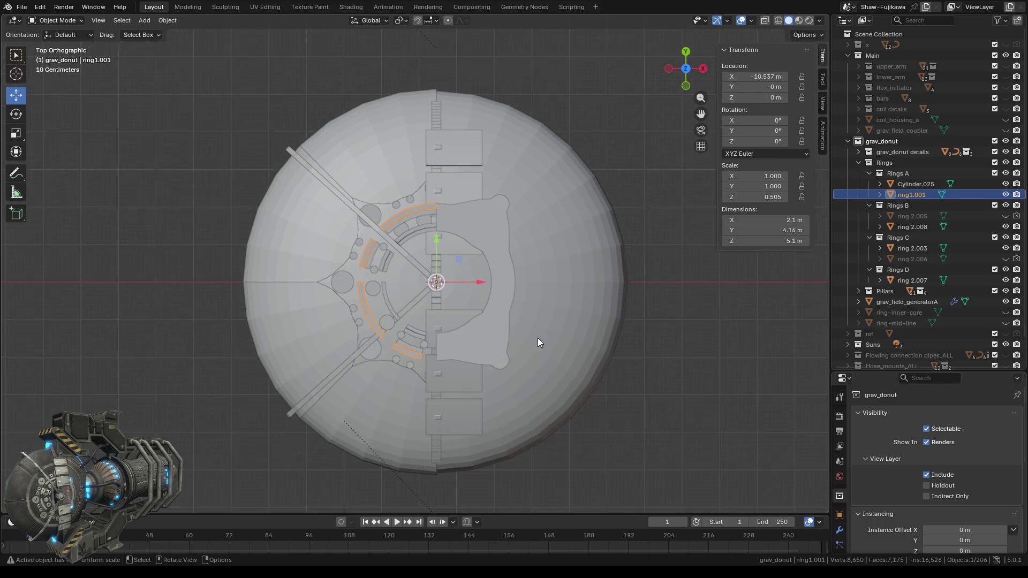
{"action": "scroll", "coordinate": [529, 261], "scroll_direction": "up", "scroll_amount": 2}
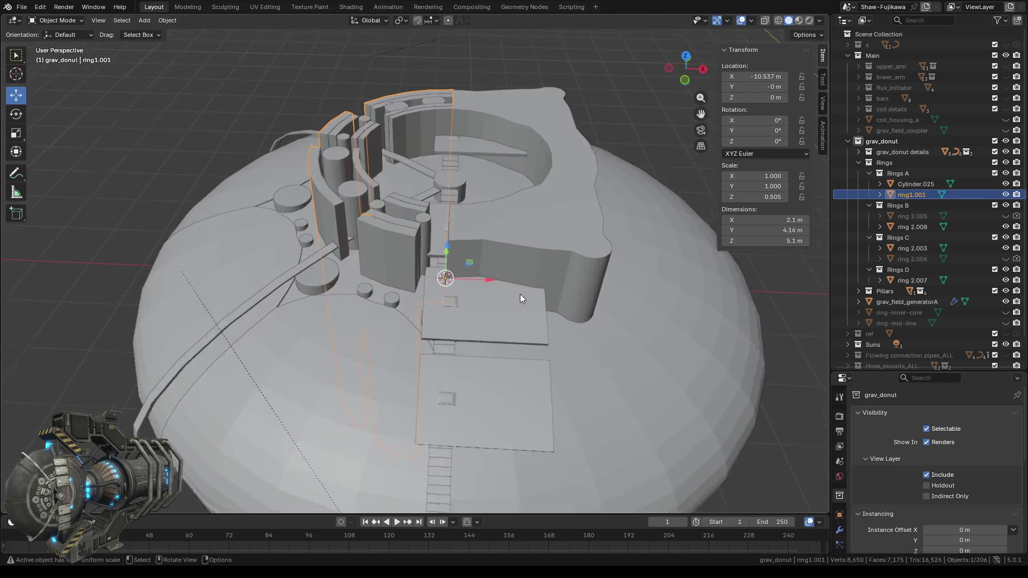
- Save the blend file
{"action": "scroll", "coordinate": [519, 294], "scroll_direction": "up", "scroll_amount": 2}
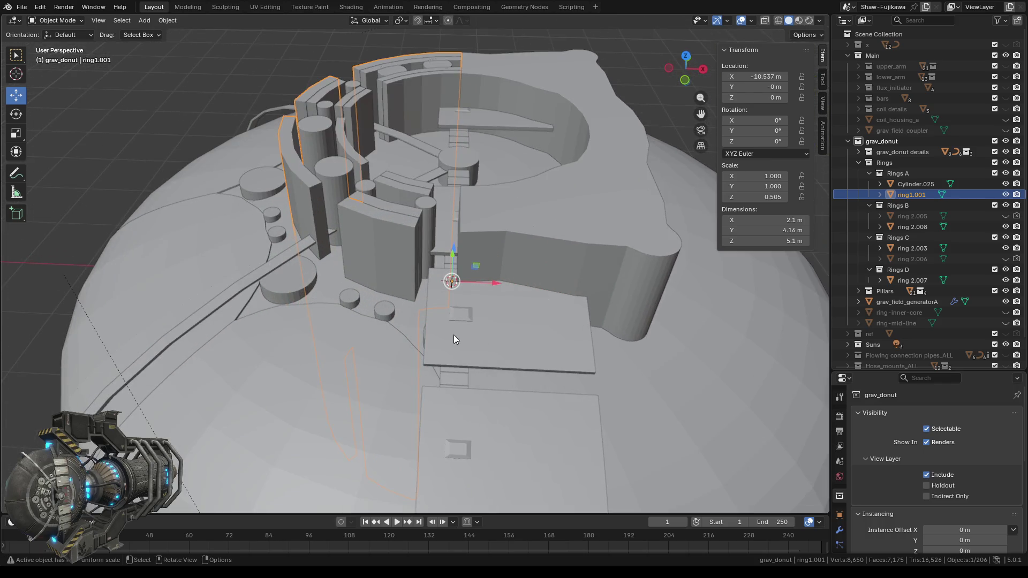
{"action": "left_click", "coordinate": [22, 7]}
{"action": "key", "text": "ctrl+alt+s"}
- Step ring1.001's Dimensions Z down from 5.1 m to 3.3 m (Z scale 0.327)
{"action": "mouse_move", "coordinate": [375, 236]}
{"action": "middle_mouse_down"}
{"action": "mouse_move", "coordinate": [323, 271]}
{"action": "mouse_move", "coordinate": [388, 256]}
{"action": "mouse_move", "coordinate": [323, 292]}
{"action": "middle_mouse_up"}
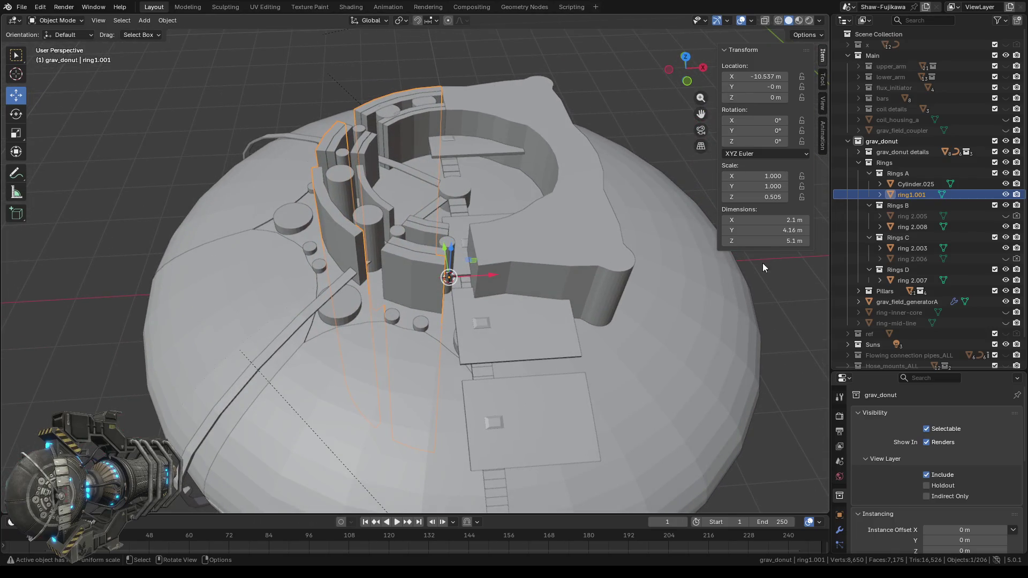
{"action": "left_click", "coordinate": [724, 242]}
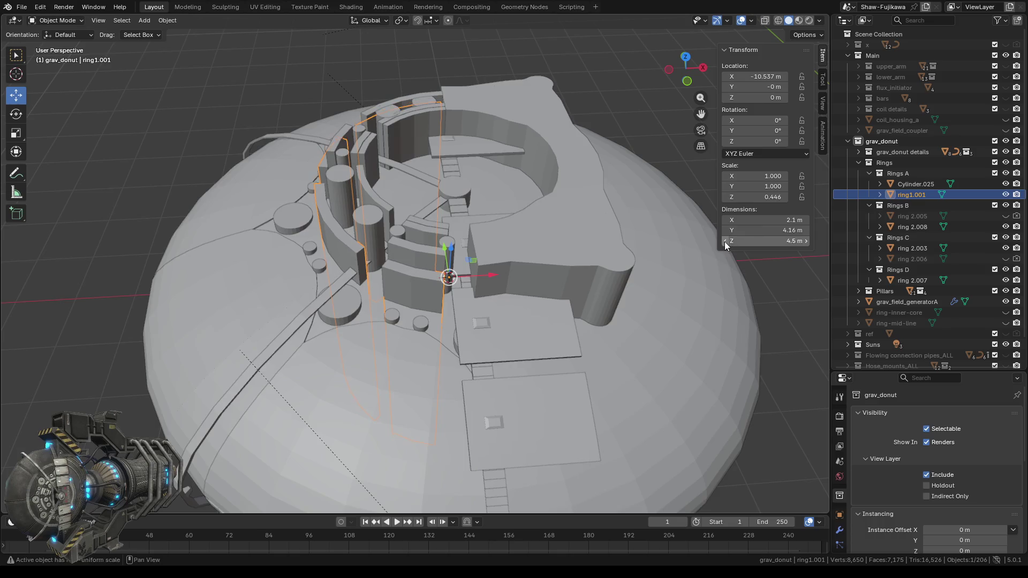
{"action": "left_click", "coordinate": [724, 242]}
{"action": "left_click", "coordinate": [724, 241]}
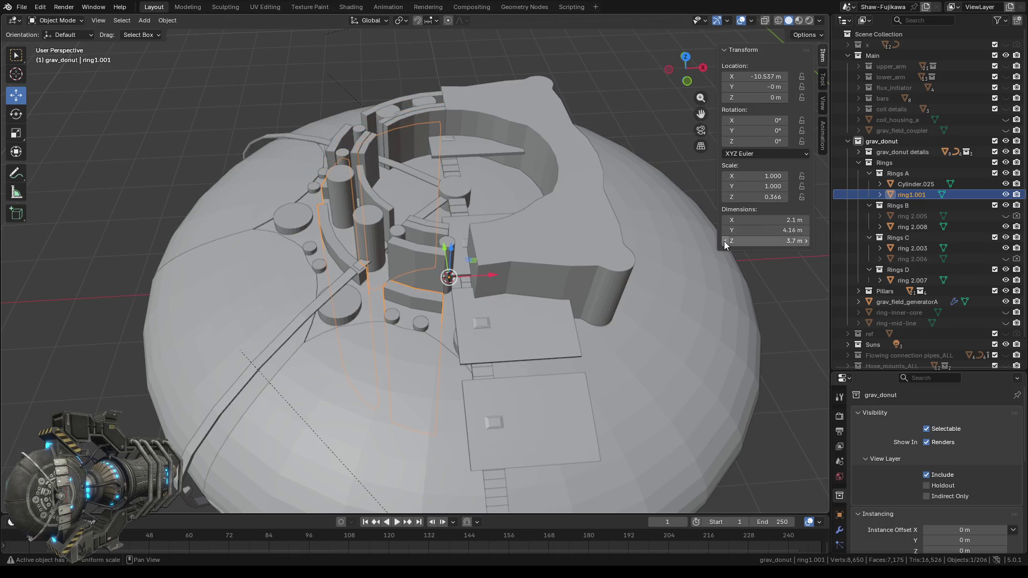
{"action": "left_click", "coordinate": [724, 241]}
{"action": "left_click", "coordinate": [724, 241]}
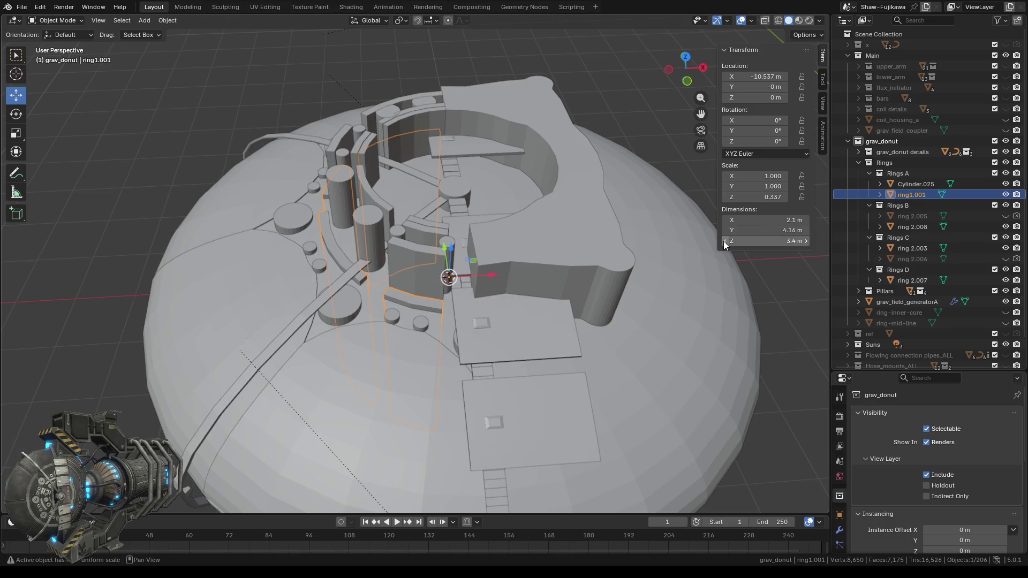
{"action": "left_click", "coordinate": [724, 241]}
{"action": "left_click", "coordinate": [724, 241]}
{"action": "mouse_move", "coordinate": [332, 349]}
{"action": "middle_mouse_down"}
{"action": "mouse_move", "coordinate": [346, 357]}
{"action": "mouse_move", "coordinate": [474, 347]}
{"action": "mouse_move", "coordinate": [499, 320]}
{"action": "mouse_move", "coordinate": [515, 209]}
{"action": "mouse_move", "coordinate": [366, 210]}
{"action": "mouse_move", "coordinate": [349, 226]}
{"action": "mouse_move", "coordinate": [362, 343]}
{"action": "mouse_move", "coordinate": [331, 338]}
{"action": "mouse_move", "coordinate": [336, 361]}
{"action": "mouse_move", "coordinate": [471, 334]}
{"action": "middle_mouse_up"}
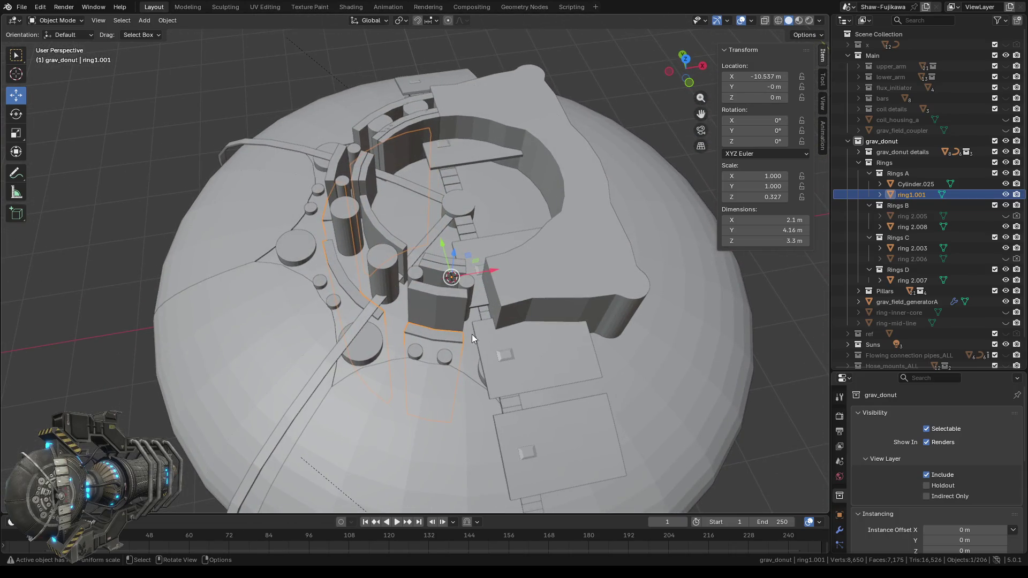
- Select ring 2.008, then unhide ring 2.005 in the Outliner and add it to the selection
{"action": "left_click", "coordinate": [429, 299]}
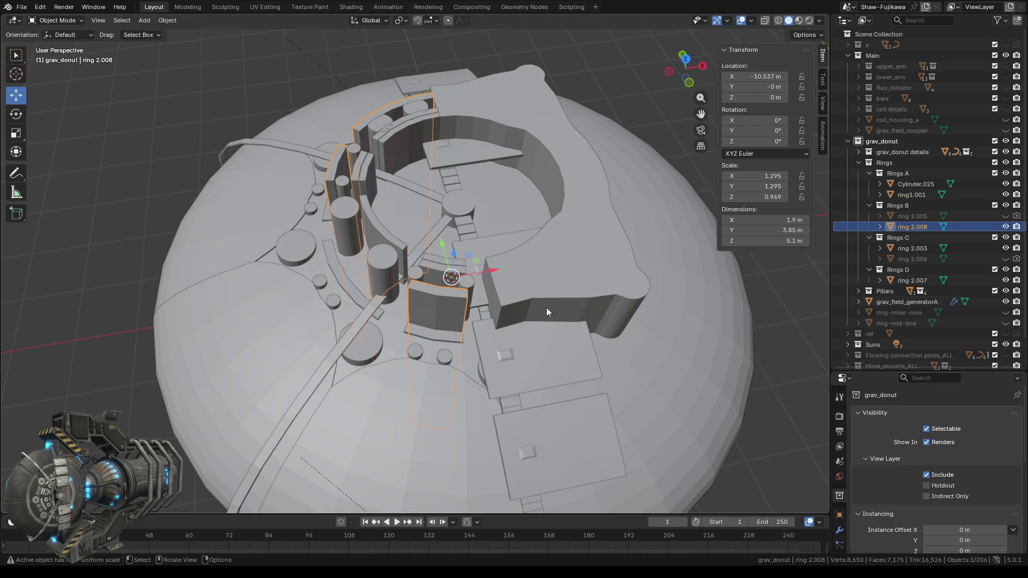
{"action": "left_click", "coordinate": [907, 214], "text": "ctrl"}
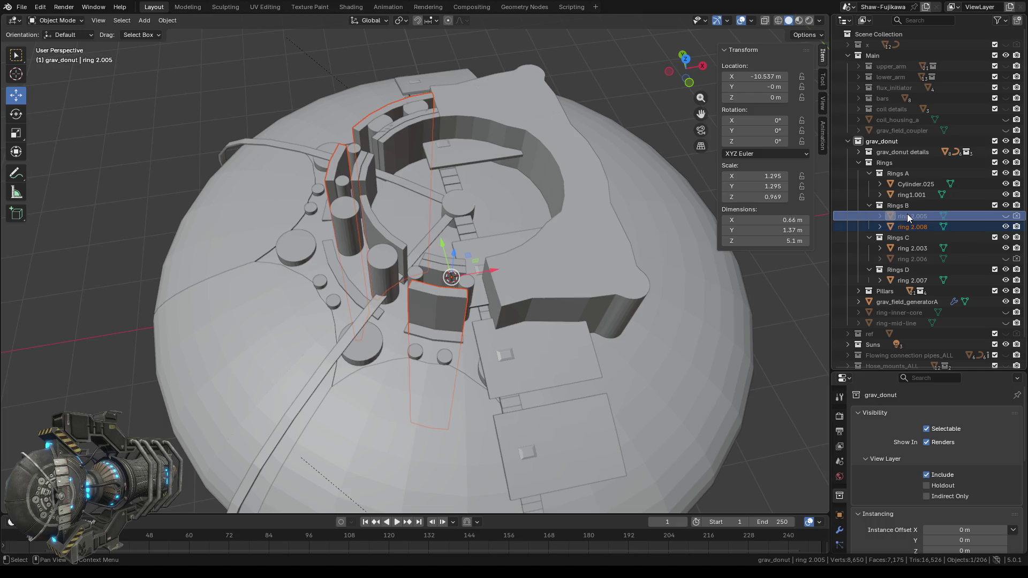
{"action": "left_click", "coordinate": [1005, 216]}
{"action": "mouse_move", "coordinate": [448, 326]}
{"action": "middle_mouse_down"}
{"action": "mouse_move", "coordinate": [497, 300]}
{"action": "mouse_move", "coordinate": [496, 314]}
{"action": "mouse_move", "coordinate": [428, 316]}
{"action": "middle_mouse_up"}
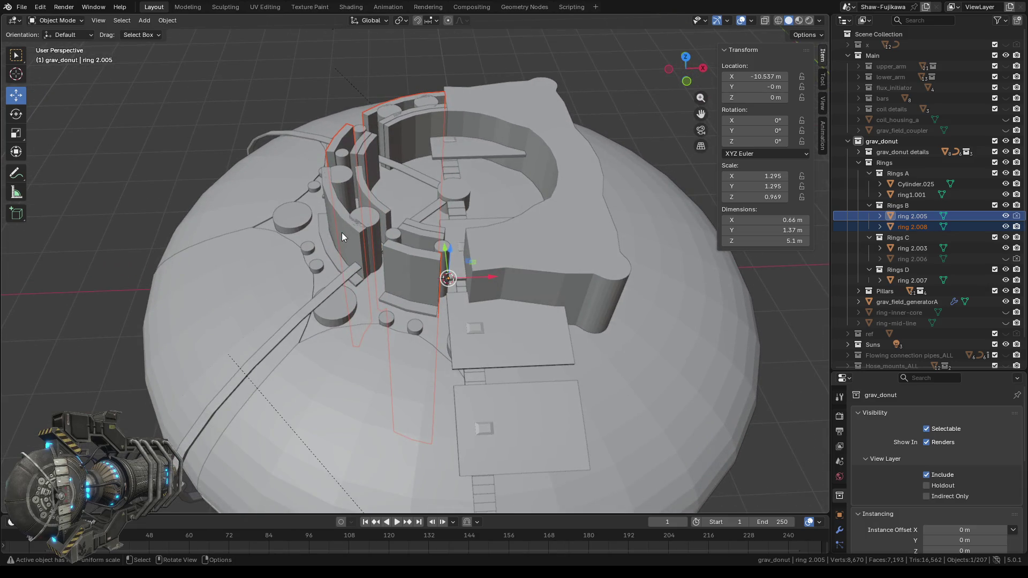
{"action": "left_click", "coordinate": [341, 232], "text": "shift"}
{"action": "mouse_move", "coordinate": [362, 320]}
{"action": "middle_mouse_down"}
{"action": "mouse_move", "coordinate": [503, 294]}
{"action": "mouse_move", "coordinate": [327, 308]}
{"action": "middle_mouse_up"}
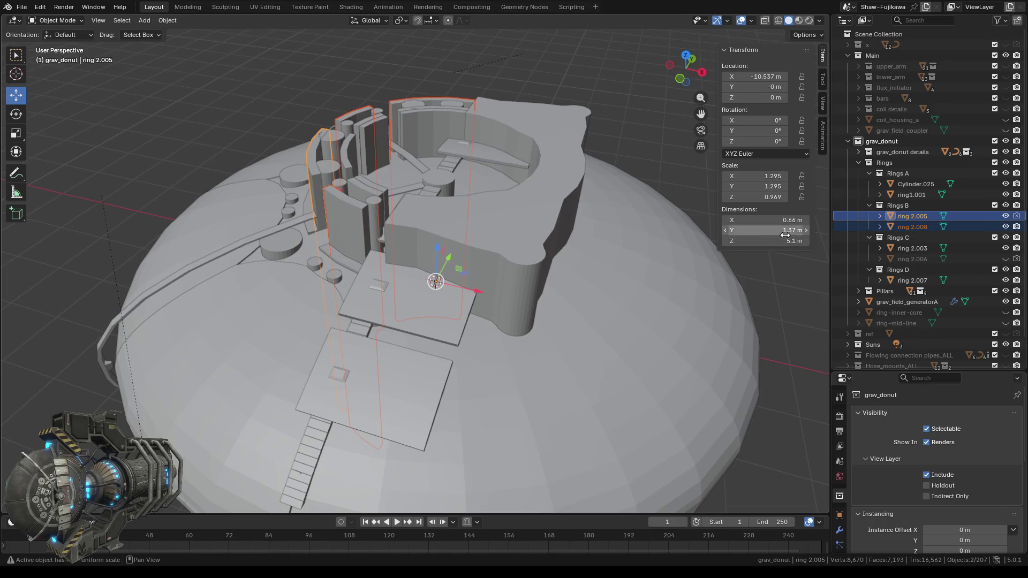
- Step ring 2.005's Dimensions Z down from 5.1 m to 3.3 m
{"action": "left_click", "coordinate": [725, 241]}
{"action": "left_click", "coordinate": [726, 242]}
{"action": "left_click", "coordinate": [726, 242]}
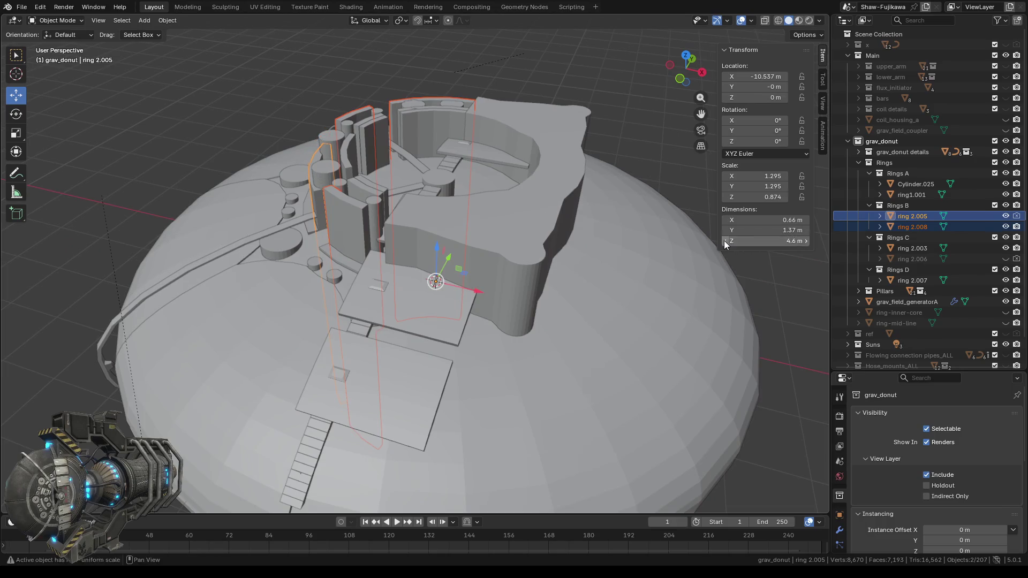
{"action": "left_click", "coordinate": [726, 241]}
{"action": "left_click", "coordinate": [726, 242]}
{"action": "left_click", "coordinate": [726, 241]}
{"action": "left_click", "coordinate": [725, 241]}
{"action": "middle_click_drag", "start_coordinate": [364, 311], "coordinate": [411, 303]}
{"action": "middle_click_drag", "start_coordinate": [413, 319], "coordinate": [414, 261]}
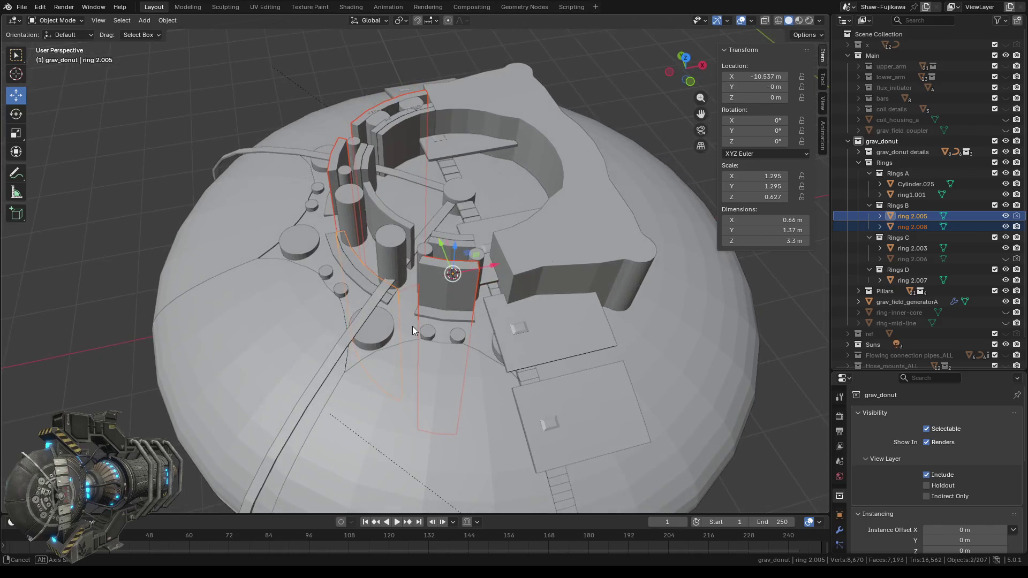
- Select only ring 2.008 and step its Dimensions Z down to 3.3 m
{"action": "left_click", "coordinate": [414, 260]}
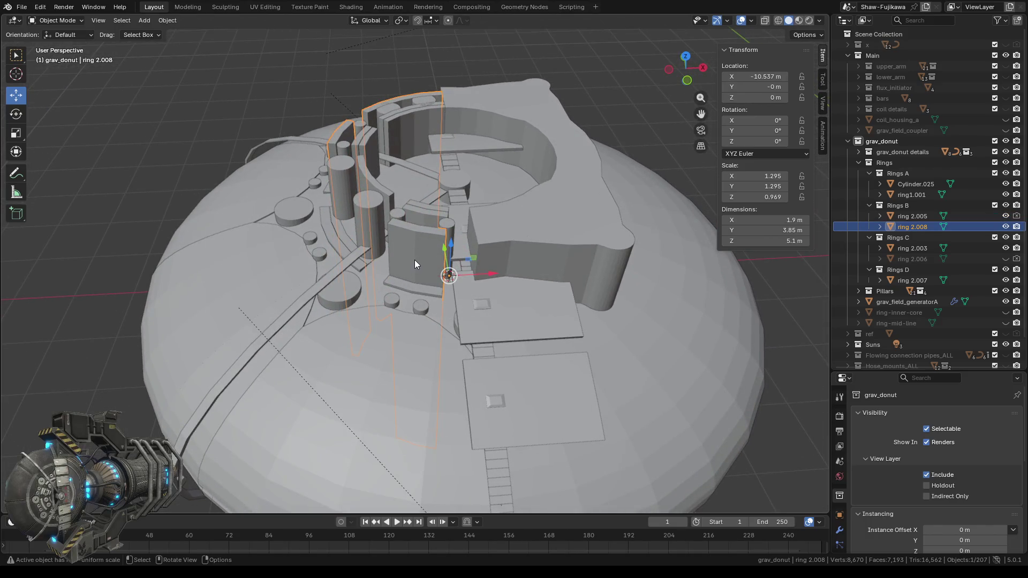
{"action": "left_click", "coordinate": [726, 241]}
{"action": "left_click", "coordinate": [726, 240]}
{"action": "left_click", "coordinate": [725, 241]}
{"action": "left_click", "coordinate": [726, 241]}
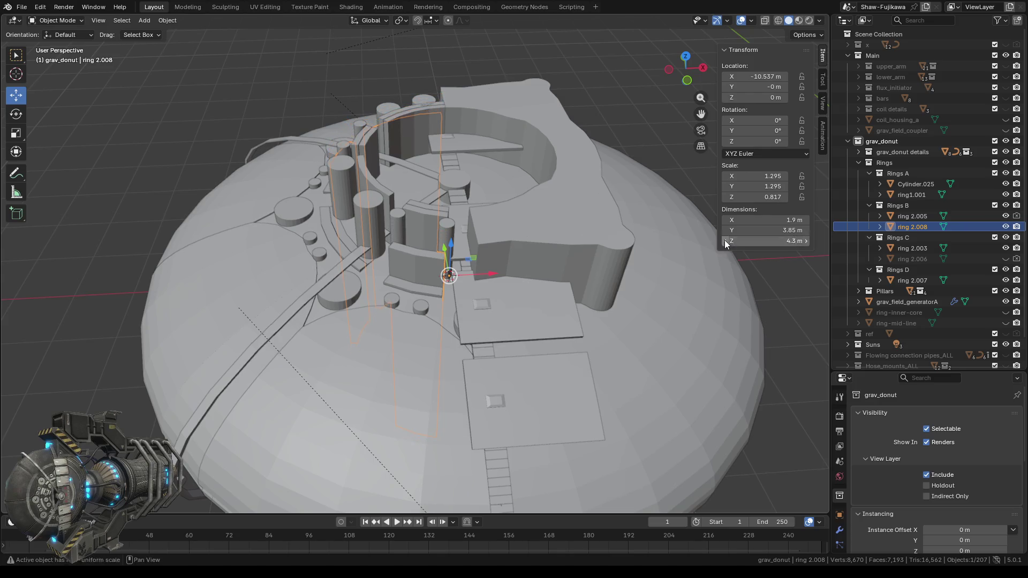
{"action": "left_click", "coordinate": [724, 240]}
{"action": "left_click", "coordinate": [725, 241]}
{"action": "left_click", "coordinate": [725, 241]}
{"action": "left_click", "coordinate": [725, 241]}
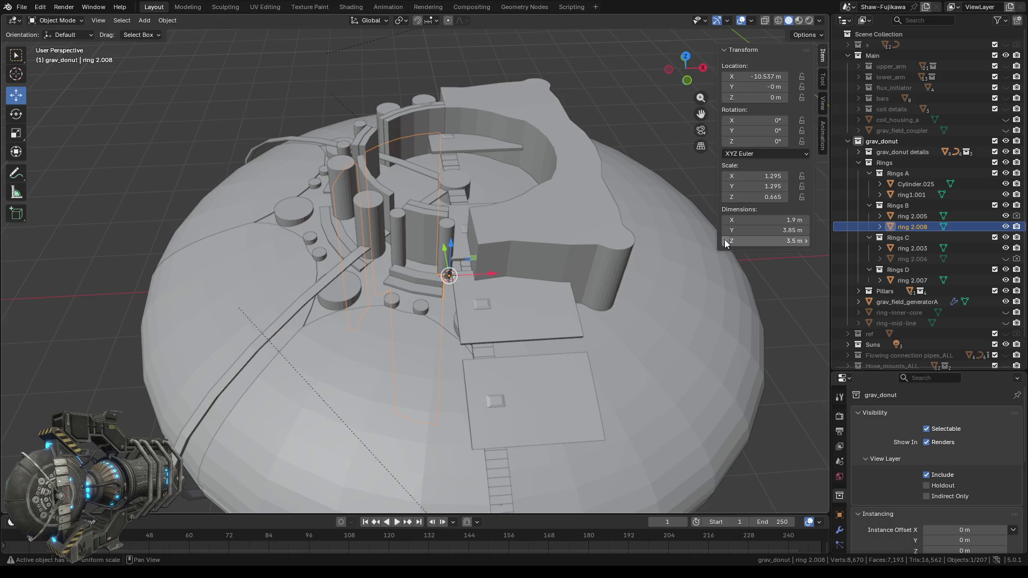
{"action": "left_click", "coordinate": [726, 241]}
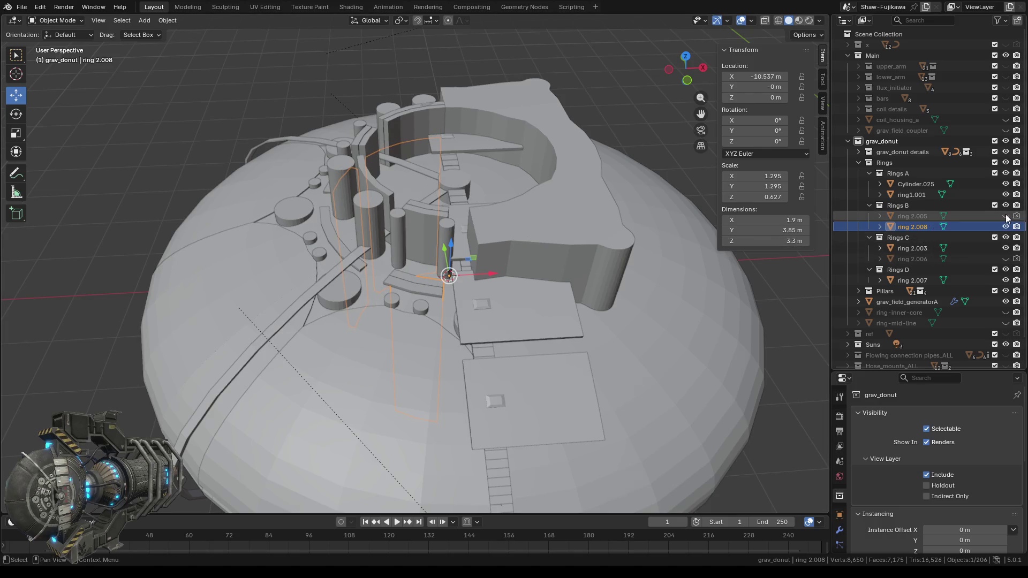
{"action": "mouse_move", "coordinate": [361, 284]}
{"action": "middle_mouse_down"}
{"action": "mouse_move", "coordinate": [486, 278]}
{"action": "mouse_move", "coordinate": [301, 261]}
{"action": "mouse_move", "coordinate": [247, 279]}
{"action": "mouse_move", "coordinate": [288, 291]}
{"action": "middle_mouse_up"}
{"action": "scroll", "coordinate": [487, 277], "scroll_direction": "up", "scroll_amount": 3}
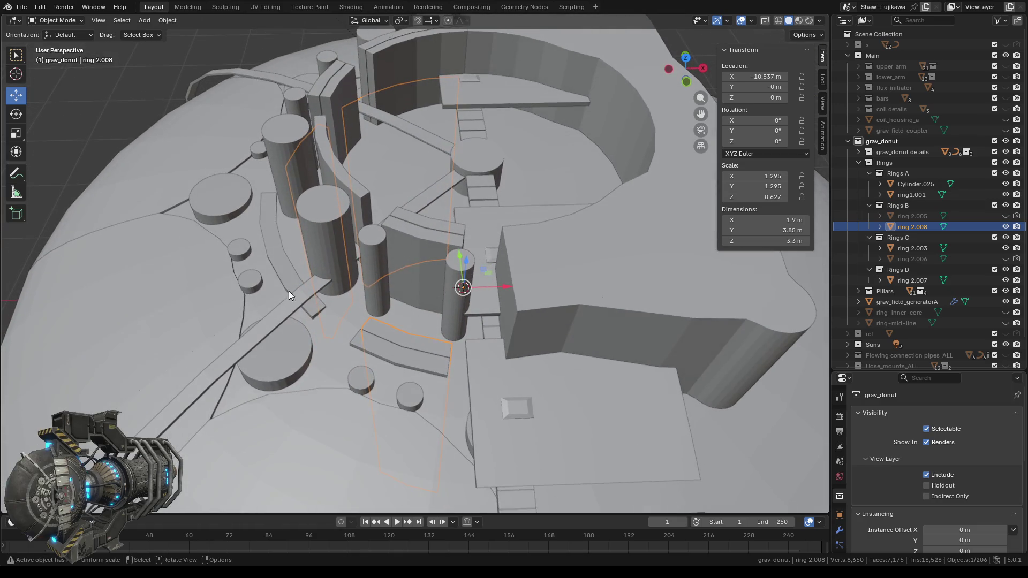
- Select ring 2.003, unhide ring 2.006, and lower ring 2.003's height to 3.4 m
{"action": "left_click", "coordinate": [414, 287]}
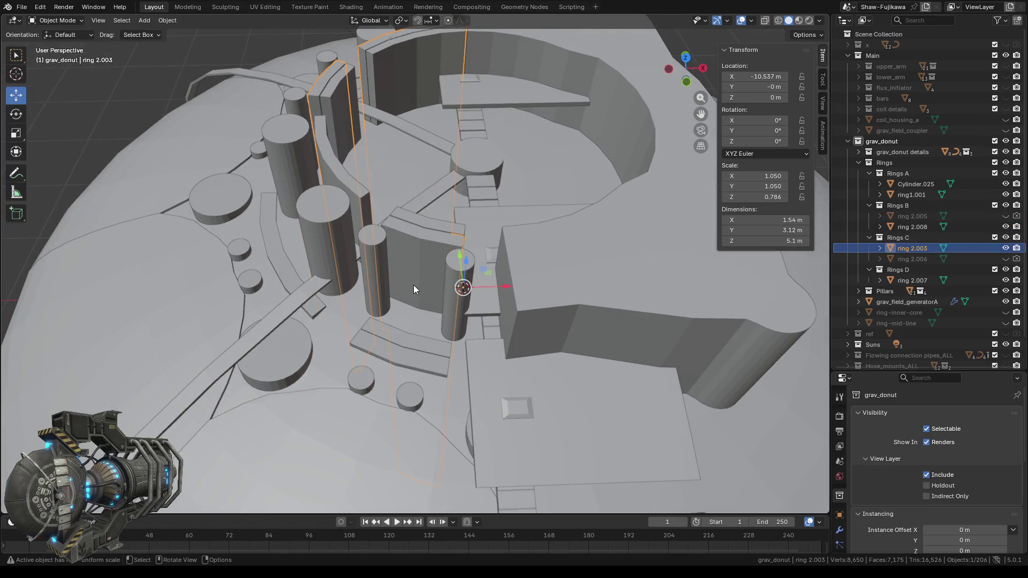
{"action": "left_click", "coordinate": [1005, 259]}
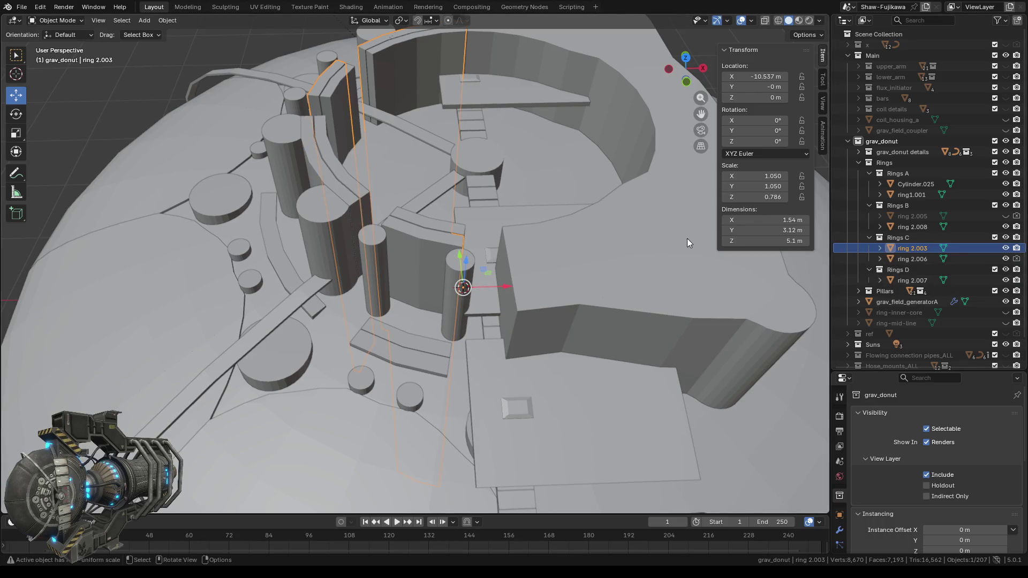
{"action": "left_click_drag", "start_coordinate": [727, 244], "coordinate": [727, 245]}
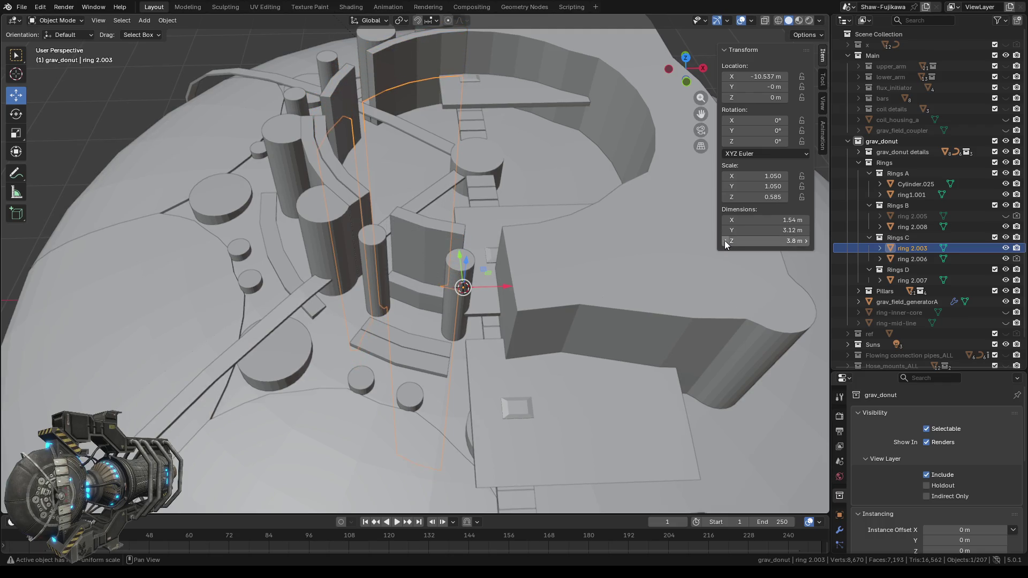
{"action": "left_click", "coordinate": [726, 242]}
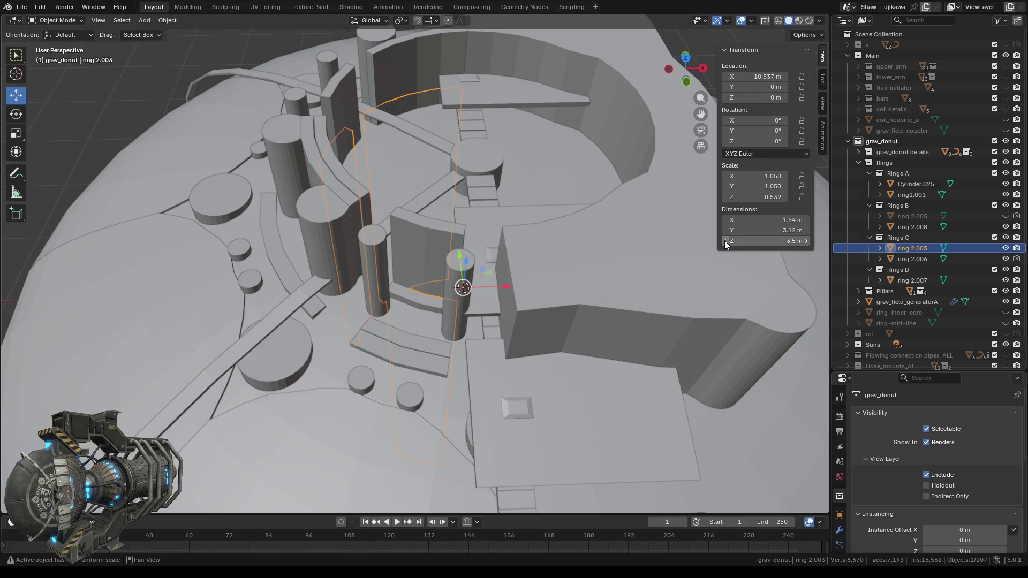
{"action": "mouse_move", "coordinate": [381, 349]}
{"action": "middle_mouse_down"}
{"action": "mouse_move", "coordinate": [417, 358]}
{"action": "mouse_move", "coordinate": [511, 339]}
{"action": "mouse_move", "coordinate": [420, 201]}
{"action": "mouse_move", "coordinate": [334, 338]}
{"action": "mouse_move", "coordinate": [393, 331]}
{"action": "middle_mouse_up"}
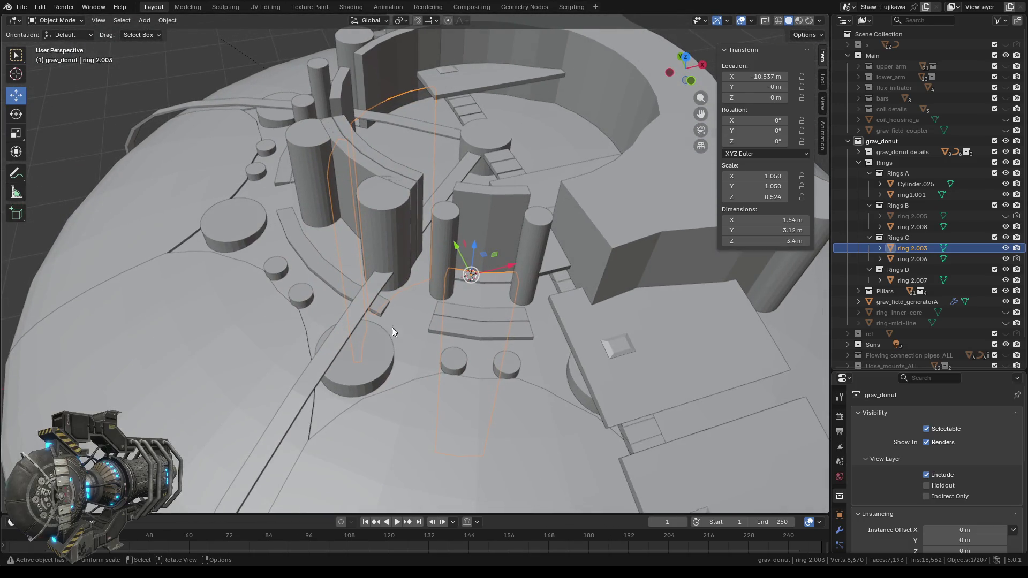
- Select ring 2.006 and lower its Dimensions Z from 5.1 m to 3.4 m
{"action": "left_click", "coordinate": [916, 260]}
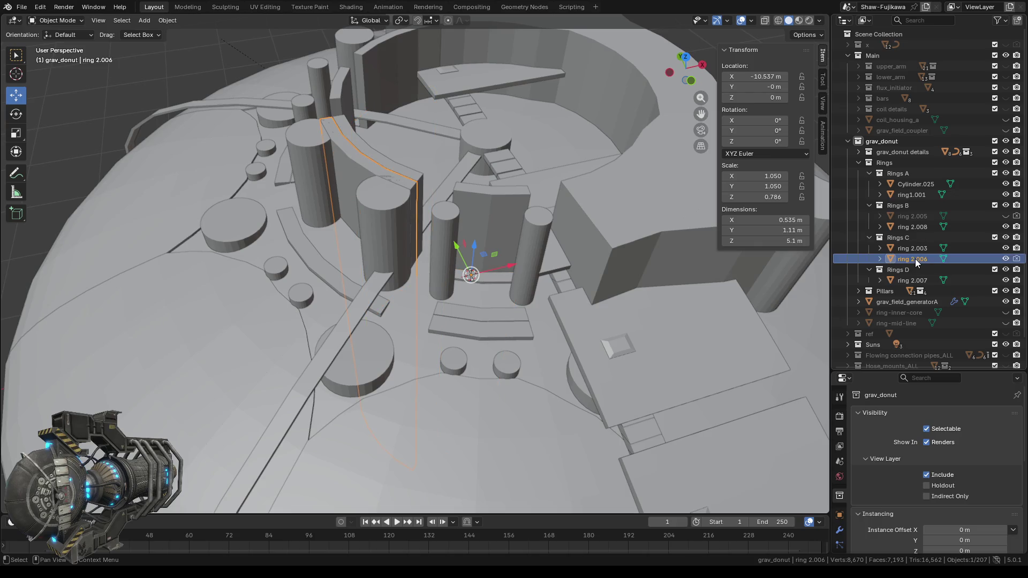
{"action": "mouse_move", "coordinate": [726, 242]}
{"action": "left_mouse_down"}
{"action": "mouse_move", "coordinate": [696, 242]}
{"action": "mouse_move", "coordinate": [715, 240]}
{"action": "left_mouse_up"}
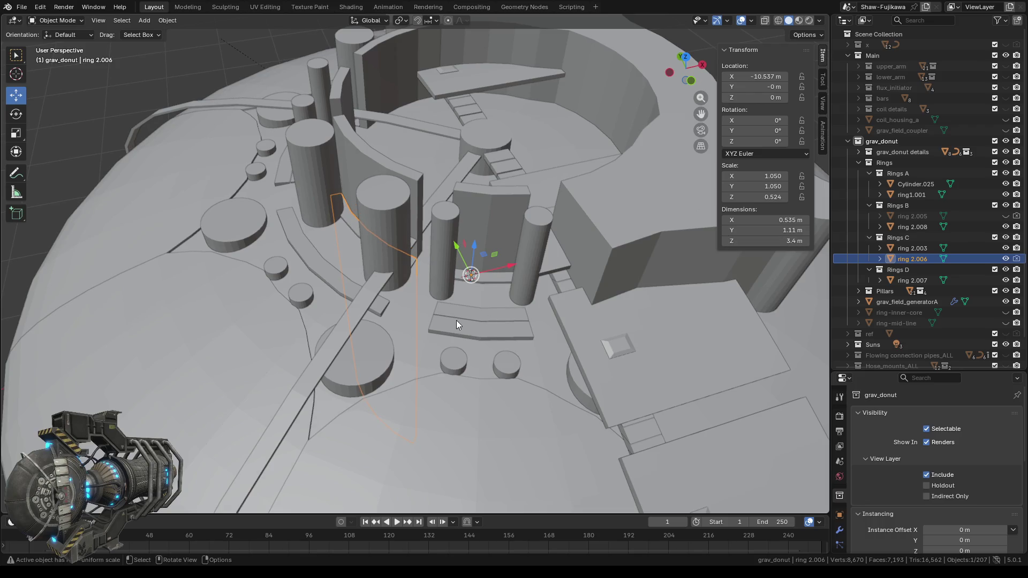
{"action": "mouse_move", "coordinate": [456, 321]}
{"action": "middle_mouse_down"}
{"action": "mouse_move", "coordinate": [469, 330]}
{"action": "mouse_move", "coordinate": [405, 321]}
{"action": "mouse_move", "coordinate": [494, 316]}
{"action": "mouse_move", "coordinate": [452, 316]}
{"action": "mouse_move", "coordinate": [436, 360]}
{"action": "mouse_move", "coordinate": [464, 353]}
{"action": "middle_mouse_up"}
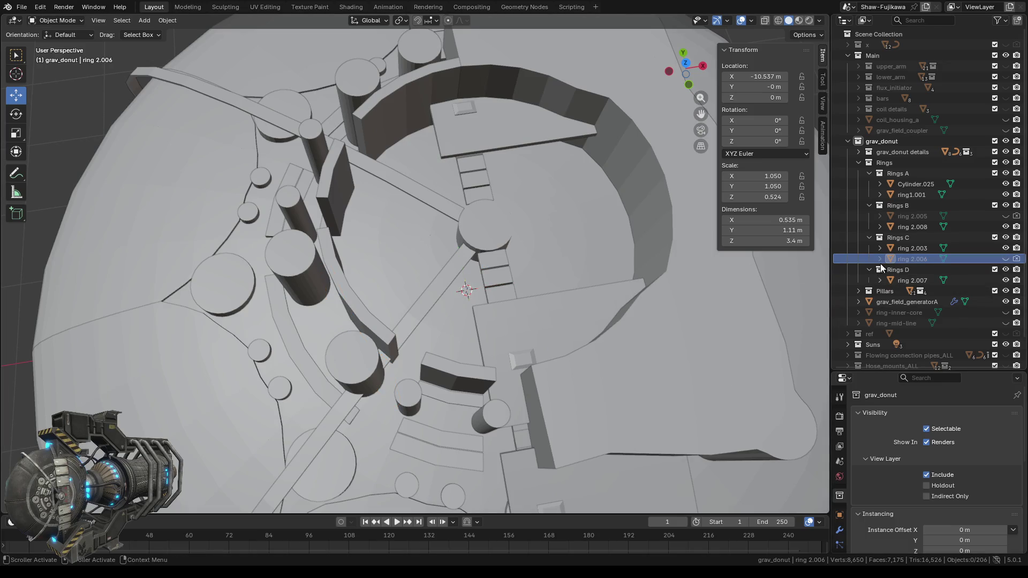
{"action": "middle_click_drag", "start_coordinate": [403, 327], "coordinate": [426, 303]}
- Select ring 2.007 and lower its Dimensions Z from 5.1 m to 3.4 m
{"action": "left_click", "coordinate": [381, 221]}
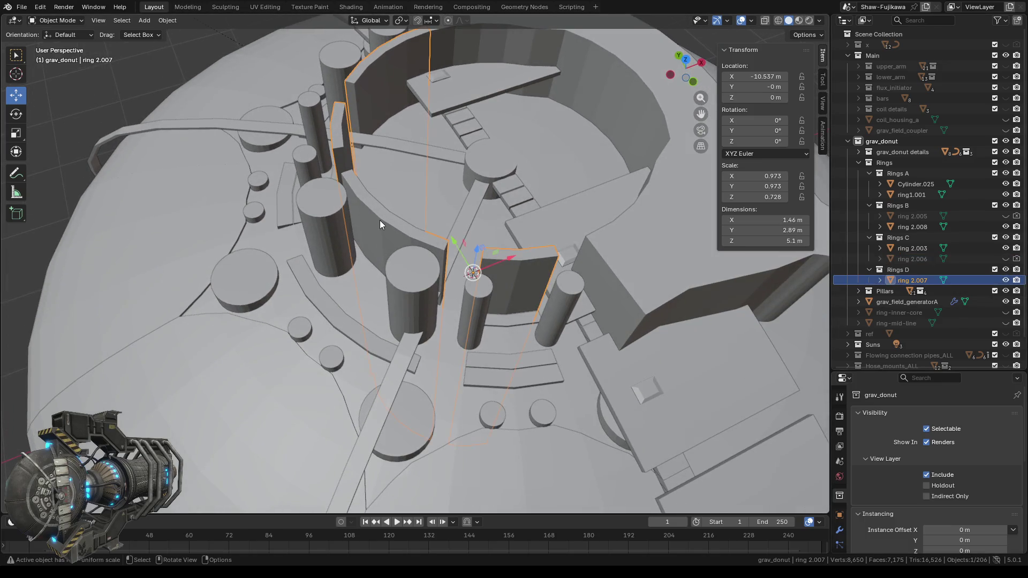
{"action": "middle_click_drag", "start_coordinate": [442, 243], "coordinate": [425, 337]}
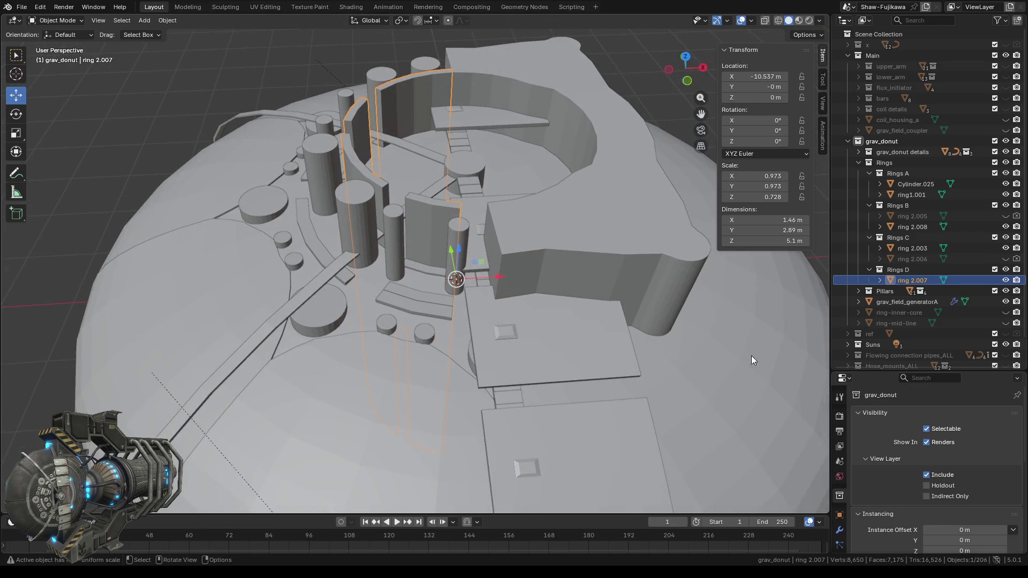
{"action": "left_click", "coordinate": [725, 241]}
{"action": "left_click_drag", "start_coordinate": [727, 244], "coordinate": [705, 244]}
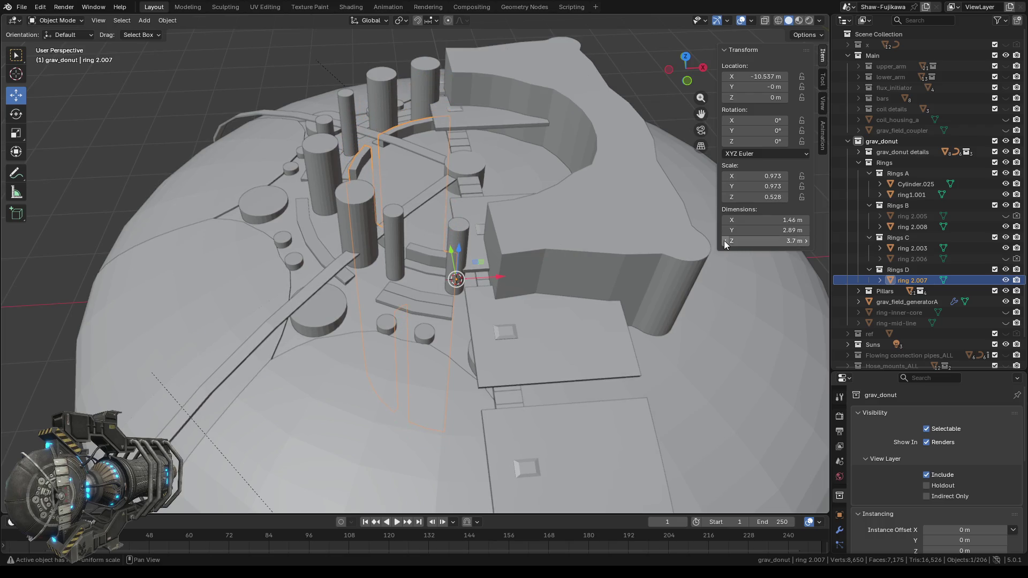
{"action": "left_click_drag", "start_coordinate": [706, 244], "coordinate": [724, 241]}
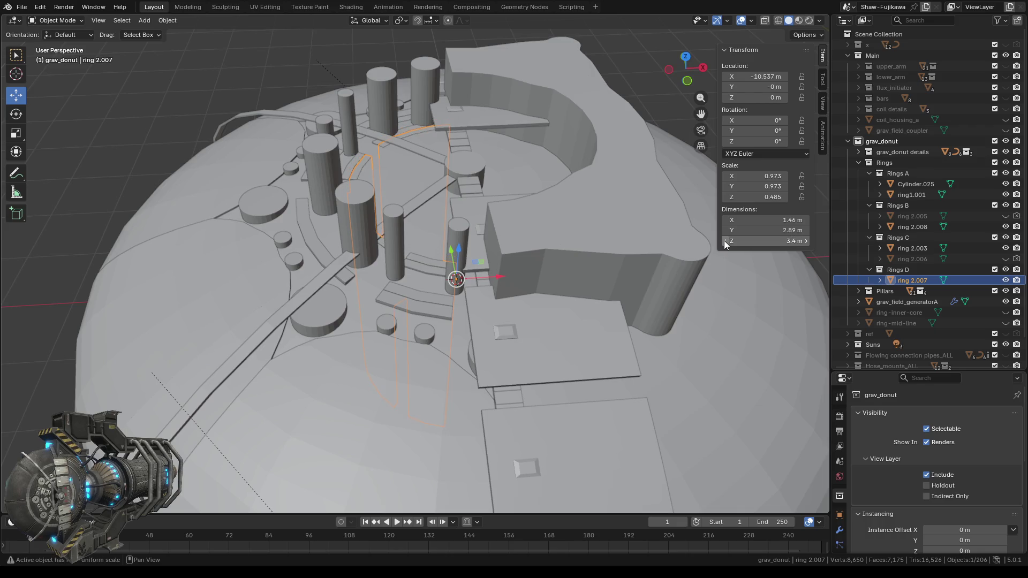
{"action": "left_click", "coordinate": [725, 241]}
- Raise ring 2.007 back to 3.5 m tall and select ring1.001
{"action": "mouse_move", "coordinate": [394, 207]}
{"action": "middle_mouse_down"}
{"action": "mouse_move", "coordinate": [419, 217]}
{"action": "mouse_move", "coordinate": [329, 201]}
{"action": "mouse_move", "coordinate": [389, 205]}
{"action": "middle_mouse_up"}
{"action": "scroll", "coordinate": [408, 214], "scroll_direction": "up", "scroll_amount": 3}
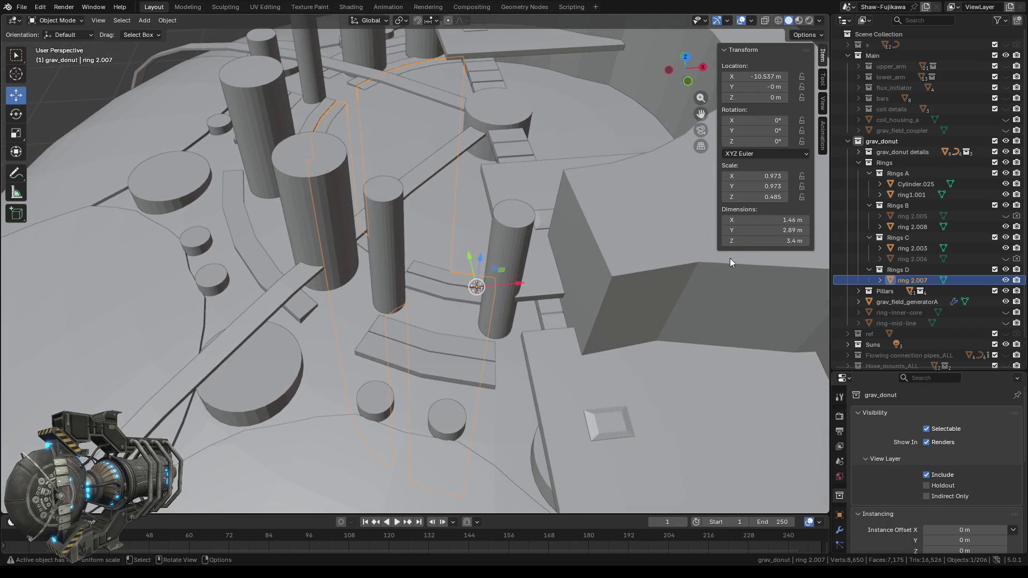
{"action": "left_click", "coordinate": [807, 241]}
{"action": "mouse_move", "coordinate": [407, 334]}
{"action": "middle_mouse_down"}
{"action": "mouse_move", "coordinate": [394, 324]}
{"action": "mouse_move", "coordinate": [405, 381]}
{"action": "mouse_move", "coordinate": [497, 324]}
{"action": "mouse_move", "coordinate": [466, 348]}
{"action": "mouse_move", "coordinate": [489, 344]}
{"action": "mouse_move", "coordinate": [474, 346]}
{"action": "middle_mouse_up"}
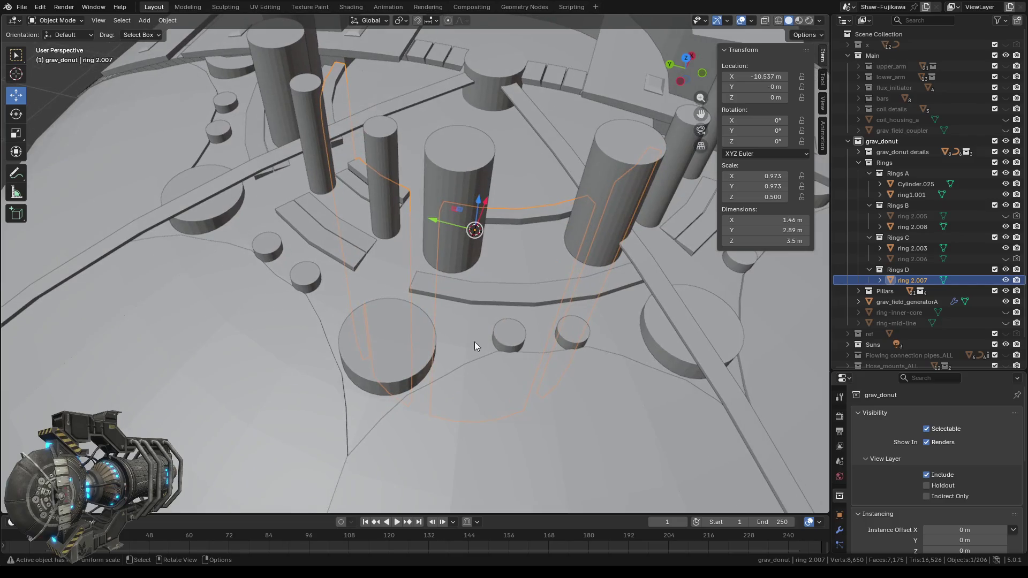
{"action": "left_click", "coordinate": [311, 227]}
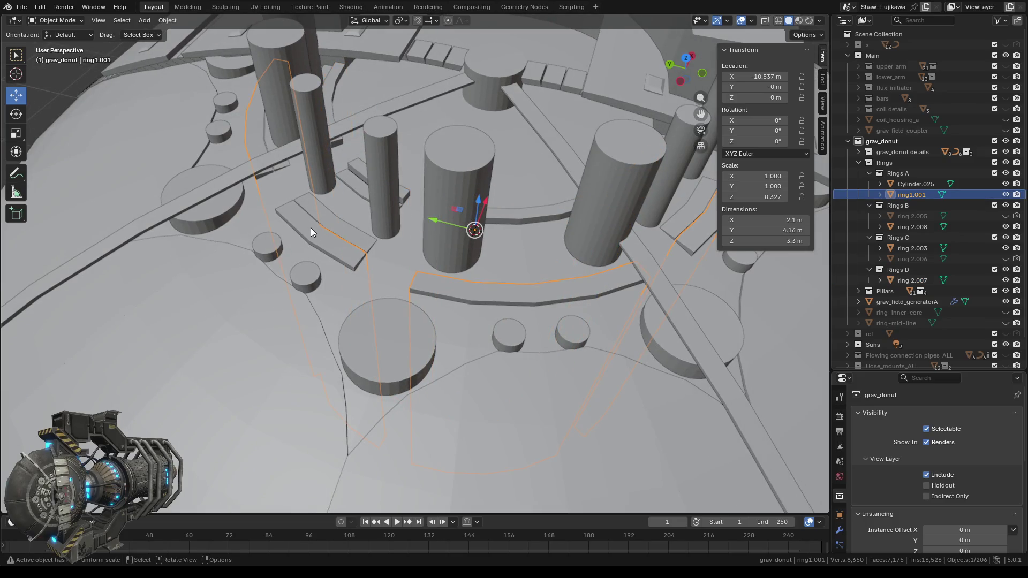
- Select ring 2.005 and raise its height one step to 3.4 m
{"action": "mouse_move", "coordinate": [310, 227]}
{"action": "middle_mouse_down"}
{"action": "mouse_move", "coordinate": [305, 346]}
{"action": "mouse_move", "coordinate": [327, 344]}
{"action": "mouse_move", "coordinate": [301, 348]}
{"action": "mouse_move", "coordinate": [308, 352]}
{"action": "middle_mouse_up"}
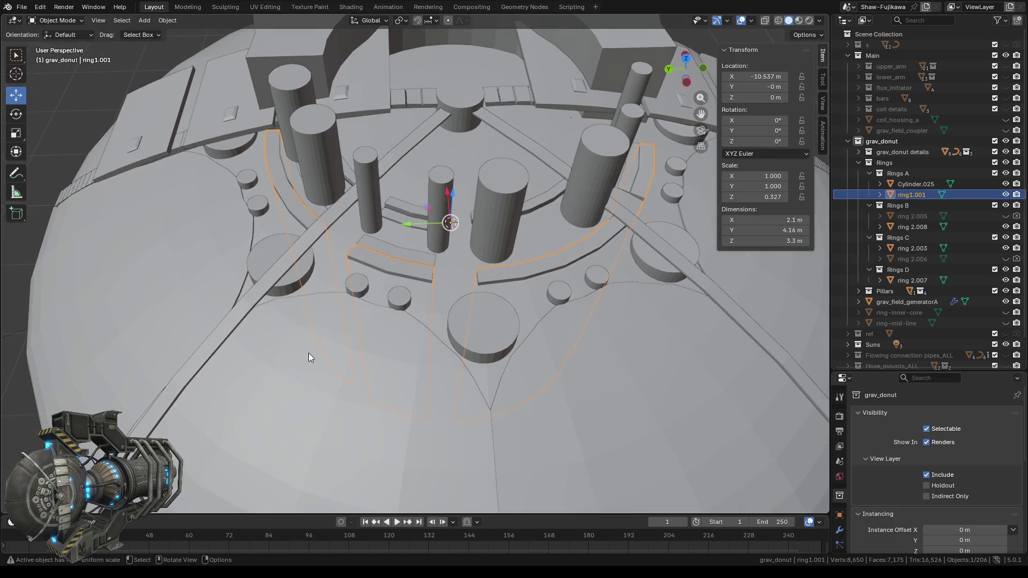
{"action": "left_click", "coordinate": [386, 250]}
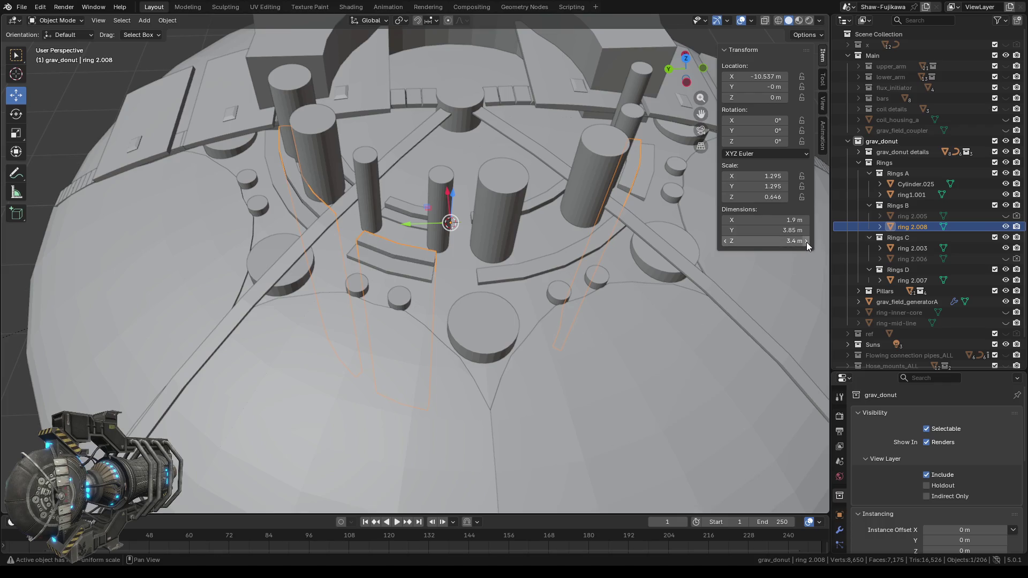
{"action": "left_click", "coordinate": [914, 217]}
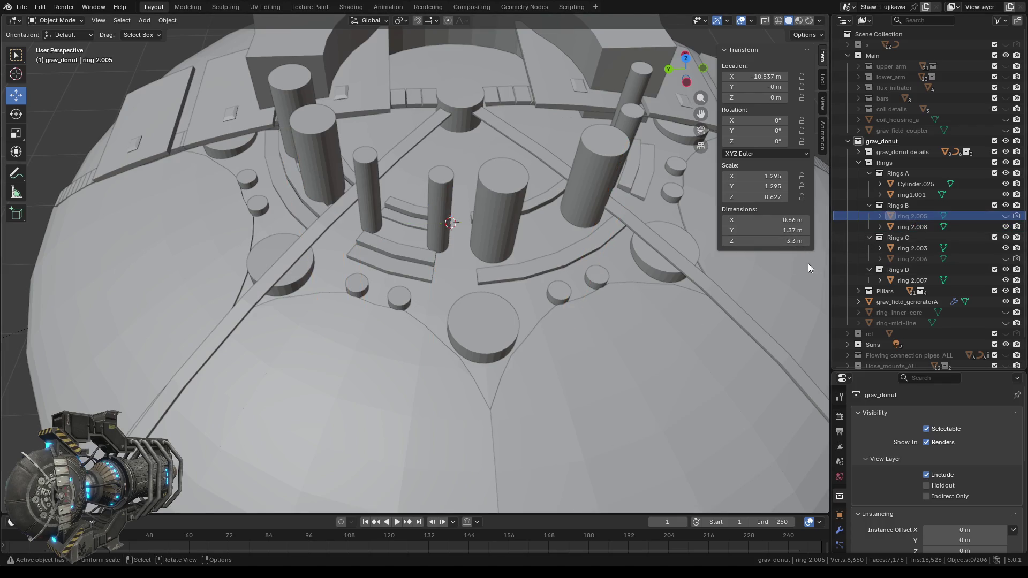
{"action": "left_click", "coordinate": [807, 240]}
{"action": "mouse_move", "coordinate": [572, 374]}
{"action": "middle_mouse_down"}
{"action": "mouse_move", "coordinate": [510, 361]}
{"action": "mouse_move", "coordinate": [543, 367]}
{"action": "middle_mouse_up"}
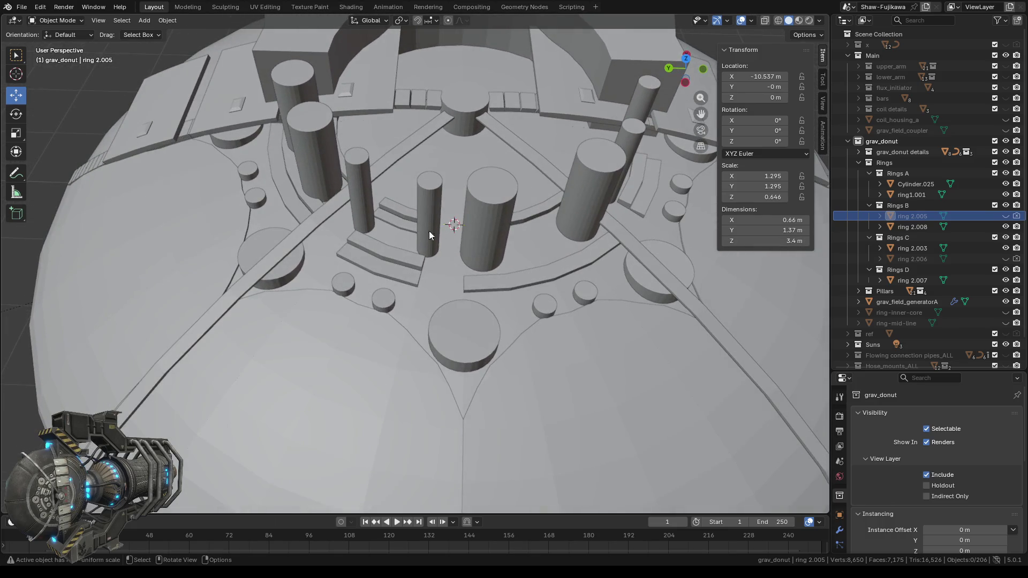
- Raise ring 2.003 to 3.5 m and ring 2.007 to 3.6 m tall
{"action": "left_click", "coordinate": [398, 220]}
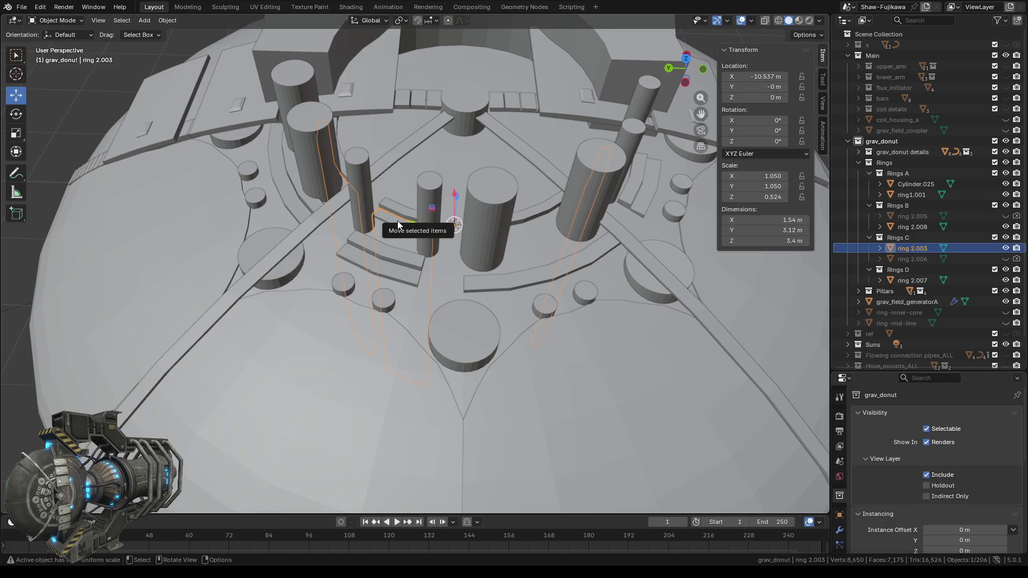
{"action": "left_click", "coordinate": [808, 242]}
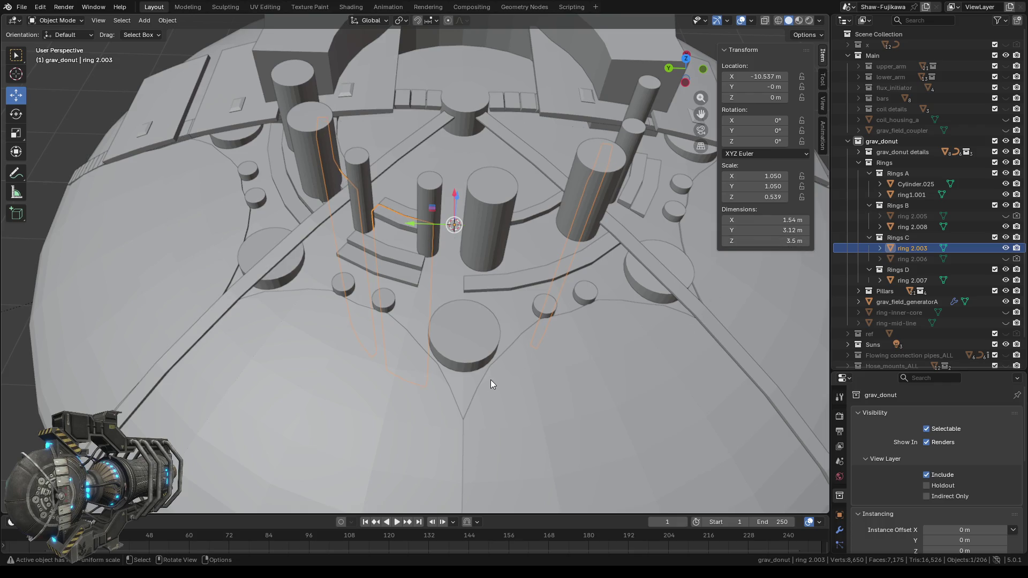
{"action": "mouse_move", "coordinate": [491, 380]}
{"action": "middle_mouse_down"}
{"action": "mouse_move", "coordinate": [437, 368]}
{"action": "mouse_move", "coordinate": [409, 339]}
{"action": "middle_mouse_up"}
{"action": "left_click", "coordinate": [422, 369]}
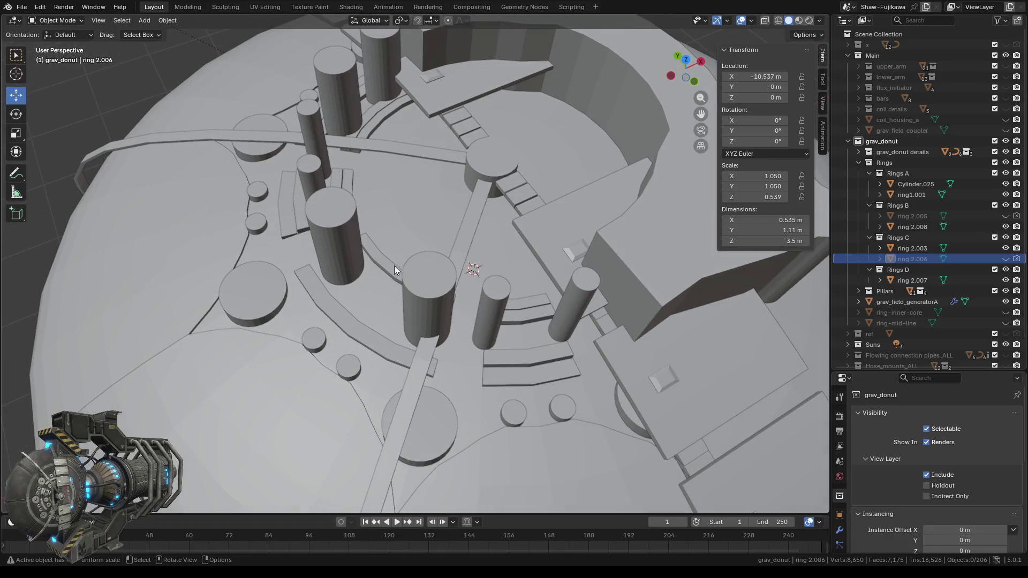
{"action": "left_click", "coordinate": [381, 261]}
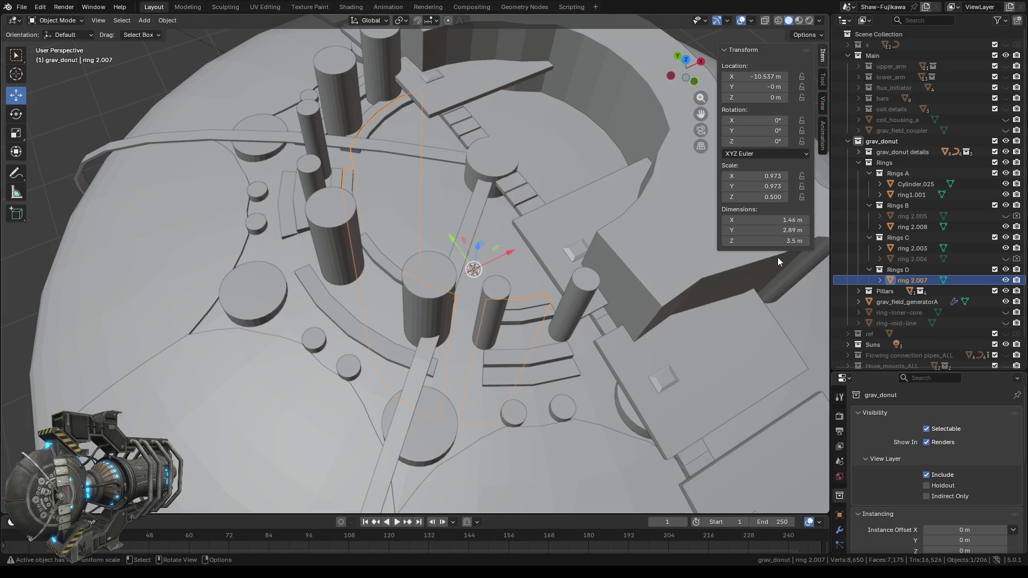
{"action": "left_click", "coordinate": [806, 242]}
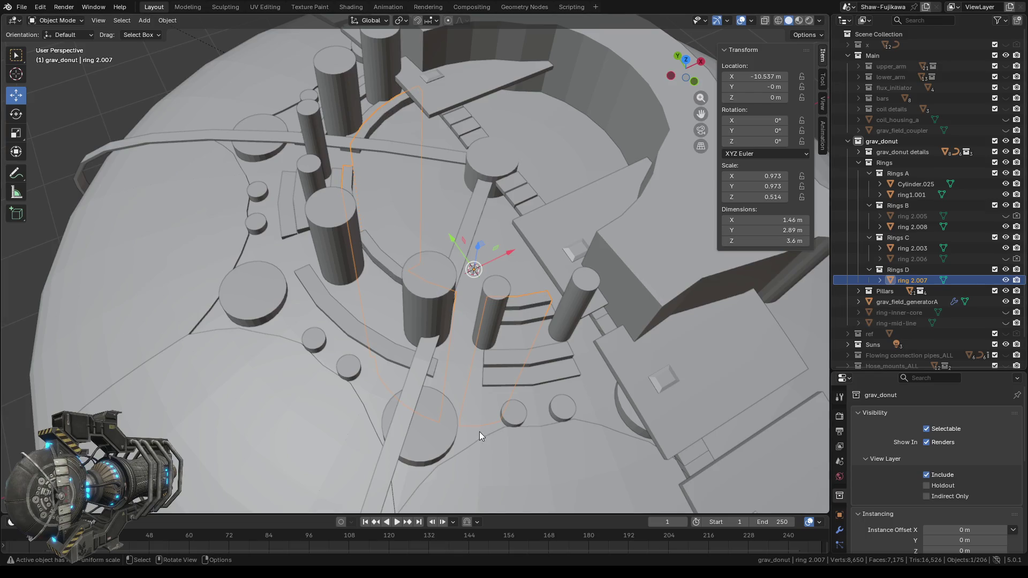
{"action": "mouse_move", "coordinate": [479, 431]}
{"action": "middle_mouse_down"}
{"action": "mouse_move", "coordinate": [439, 386]}
{"action": "mouse_move", "coordinate": [551, 393]}
{"action": "mouse_move", "coordinate": [454, 426]}
{"action": "middle_mouse_up"}
- Review heights of ring1.001, ring 2.008, ring 2.003 and ring 2.007, then select Cylinder.025
{"action": "scroll", "coordinate": [468, 362], "scroll_direction": "down", "scroll_amount": 2}
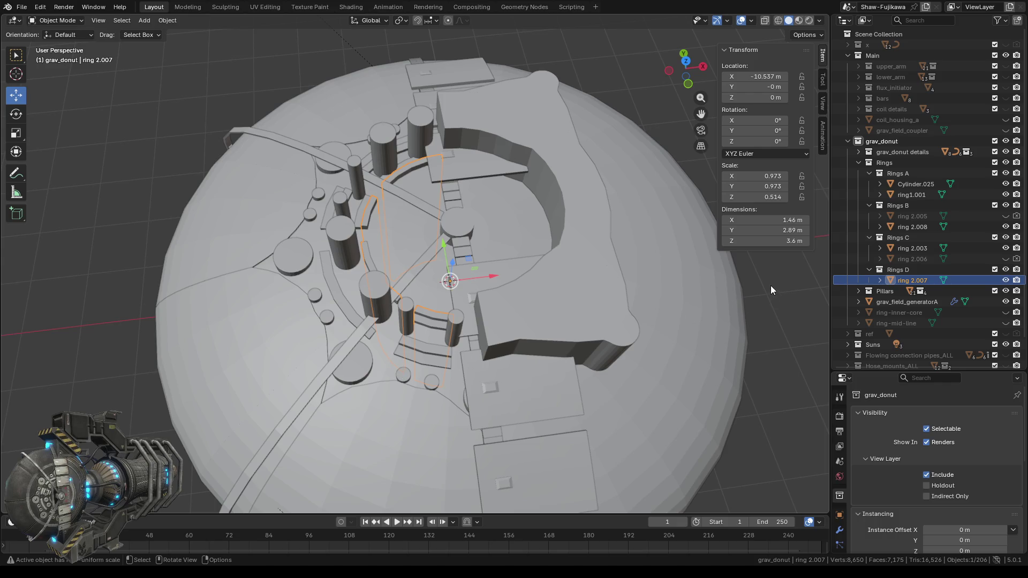
{"action": "left_click", "coordinate": [927, 193]}
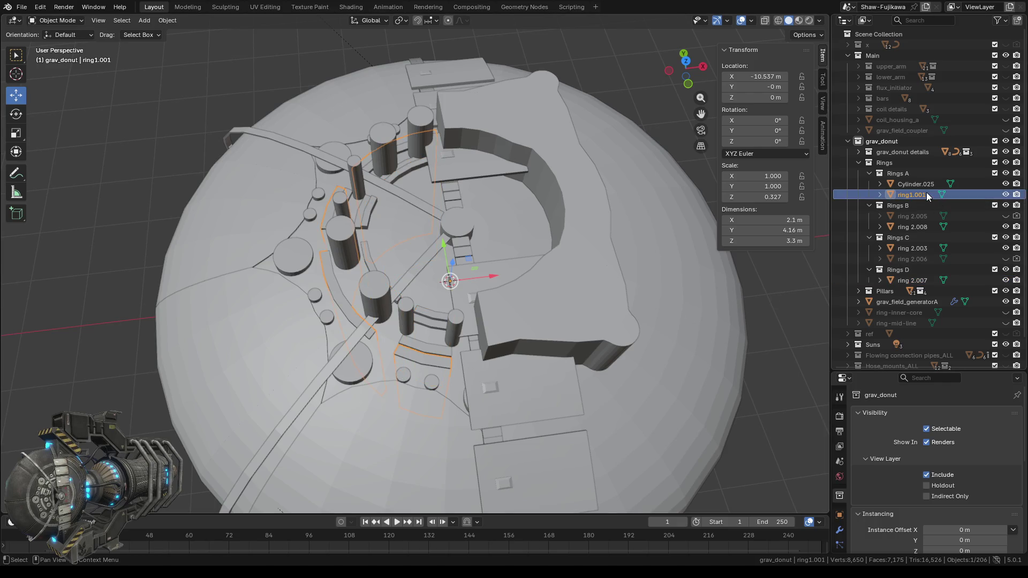
{"action": "left_click", "coordinate": [918, 226]}
{"action": "left_click", "coordinate": [917, 248]}
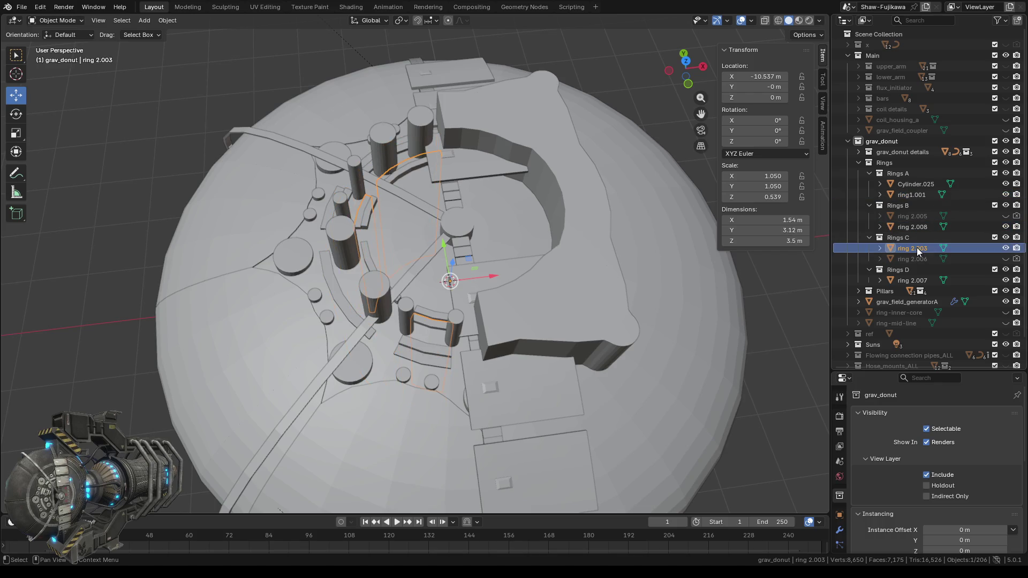
{"action": "left_click", "coordinate": [919, 280]}
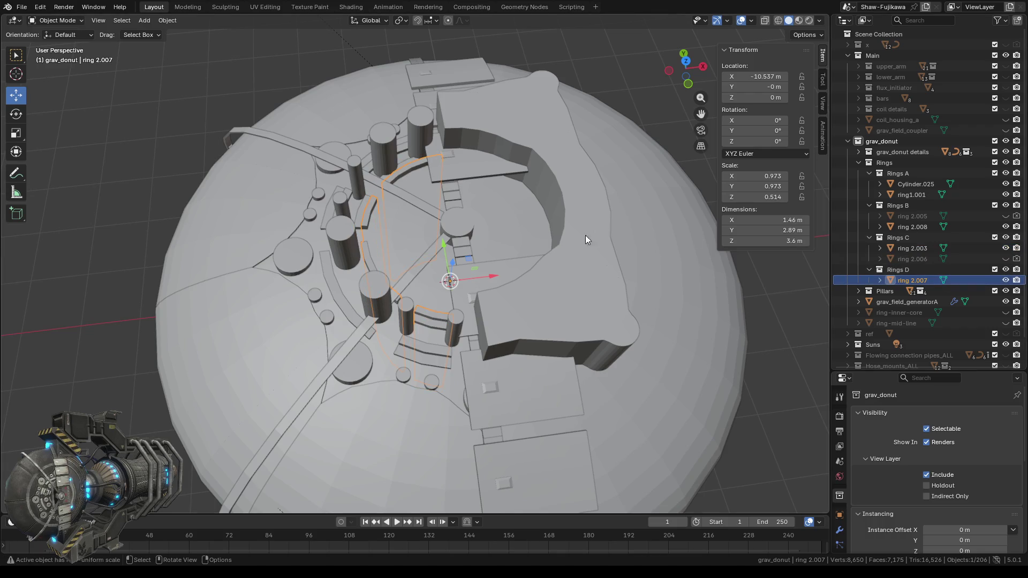
{"action": "left_click", "coordinate": [583, 254]}
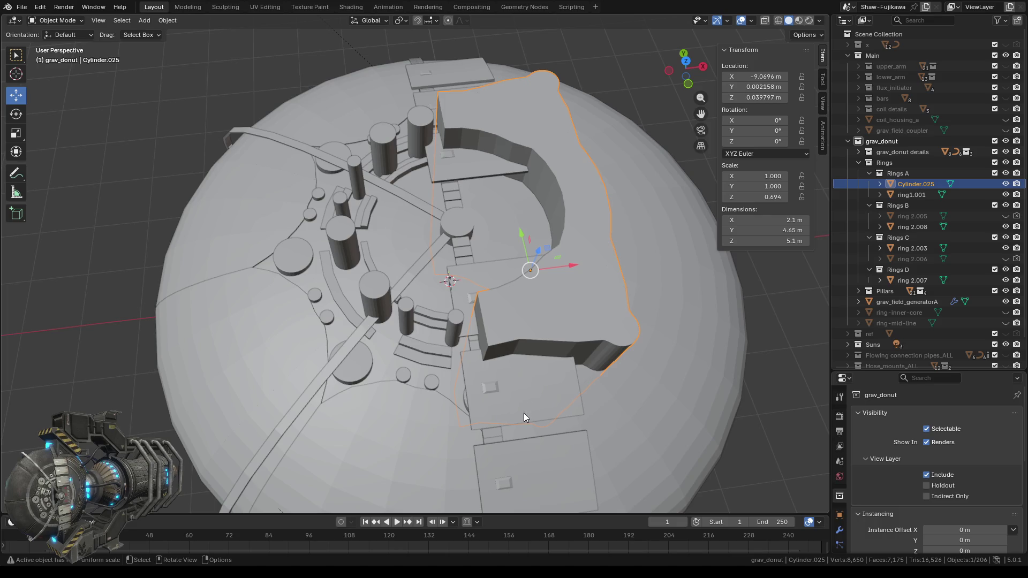
- Step Cylinder.025's Dimensions Z down from 5.1 m to 3.6 m, then view it from Top
{"action": "left_click", "coordinate": [726, 241]}
{"action": "left_click", "coordinate": [726, 241]}
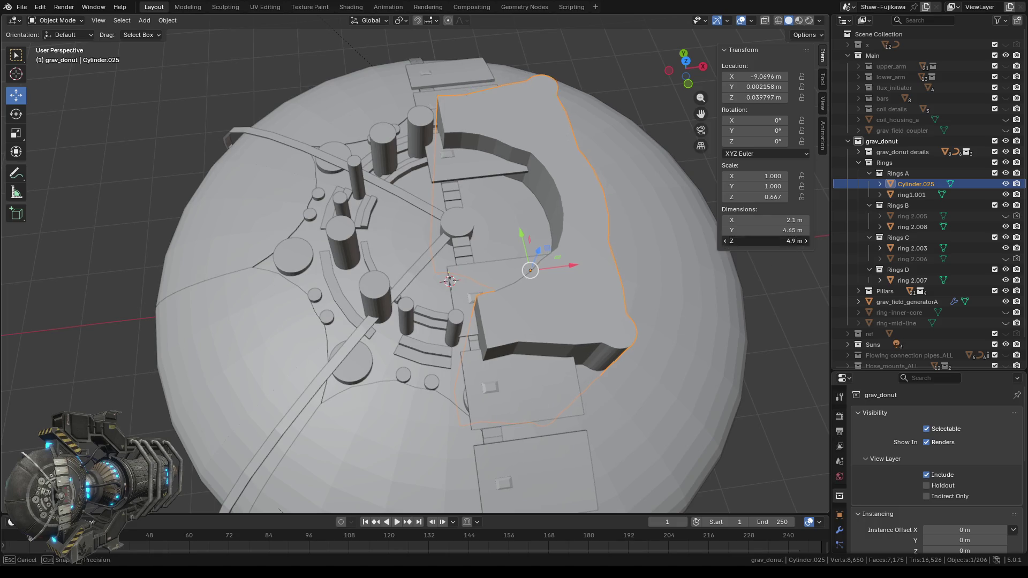
{"action": "left_click", "coordinate": [726, 241]}
{"action": "left_click", "coordinate": [725, 241]}
{"action": "left_click", "coordinate": [725, 239]}
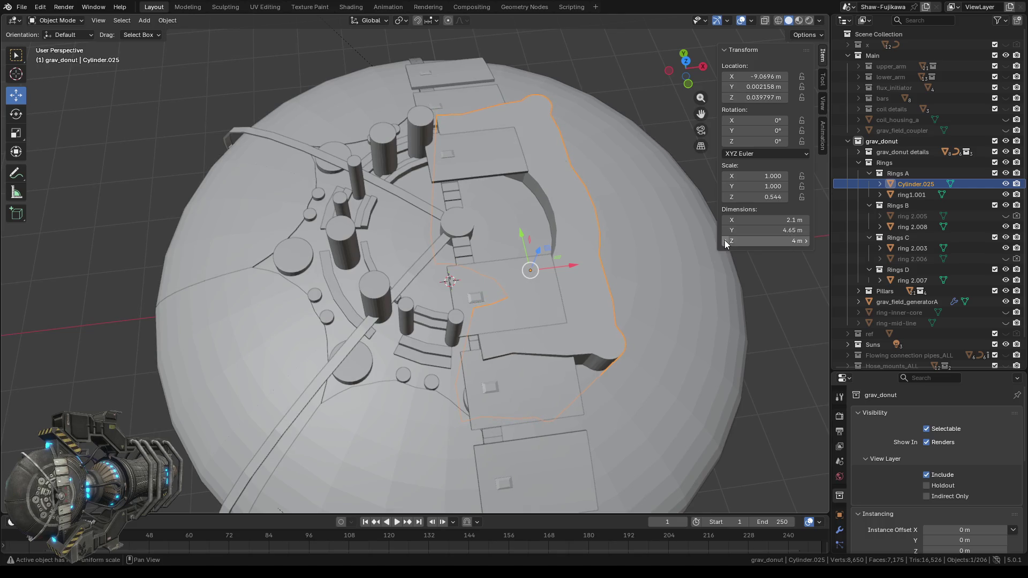
{"action": "left_click", "coordinate": [724, 240]}
{"action": "left_click", "coordinate": [725, 240]}
{"action": "left_click", "coordinate": [725, 240]}
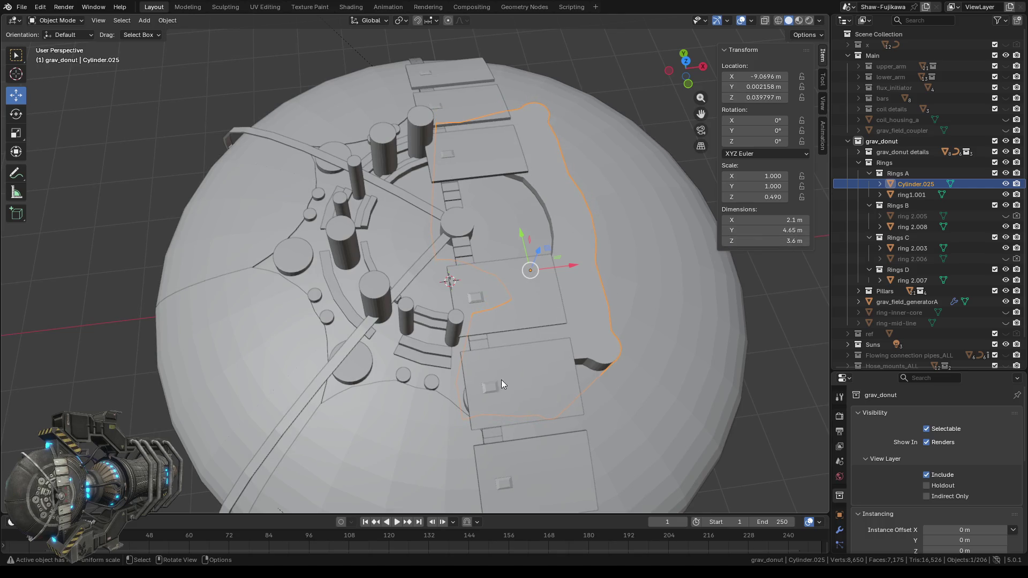
{"action": "mouse_move", "coordinate": [501, 381]}
{"action": "middle_mouse_down"}
{"action": "mouse_move", "coordinate": [491, 317]}
{"action": "mouse_move", "coordinate": [417, 291]}
{"action": "mouse_move", "coordinate": [428, 269]}
{"action": "mouse_move", "coordinate": [373, 277]}
{"action": "mouse_move", "coordinate": [244, 327]}
{"action": "mouse_move", "coordinate": [121, 310]}
{"action": "mouse_move", "coordinate": [132, 331]}
{"action": "mouse_move", "coordinate": [124, 363]}
{"action": "mouse_move", "coordinate": [31, 355]}
{"action": "mouse_move", "coordinate": [13, 392]}
{"action": "mouse_move", "coordinate": [200, 351]}
{"action": "middle_mouse_up"}
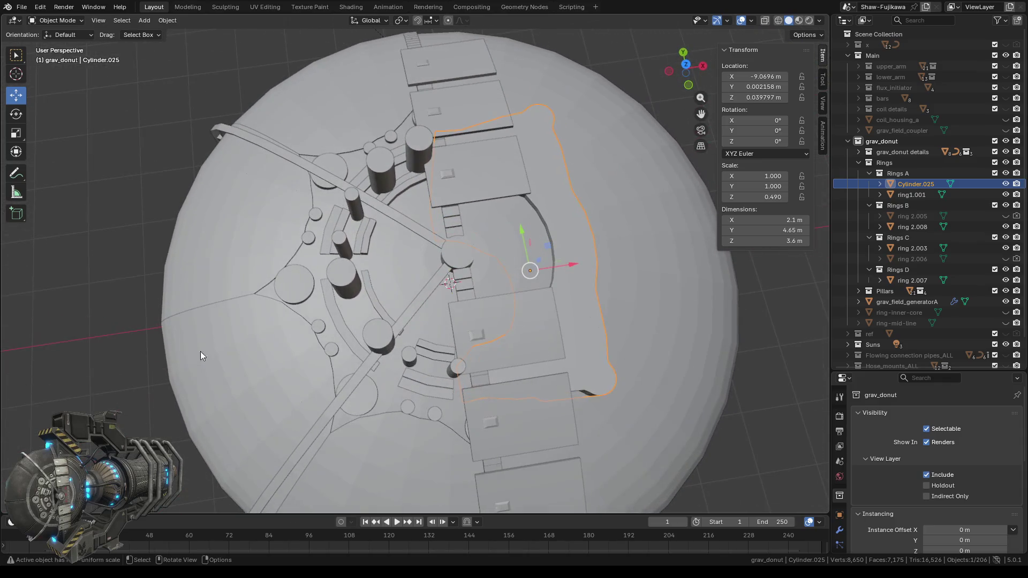
{"action": "left_click", "coordinate": [687, 64]}
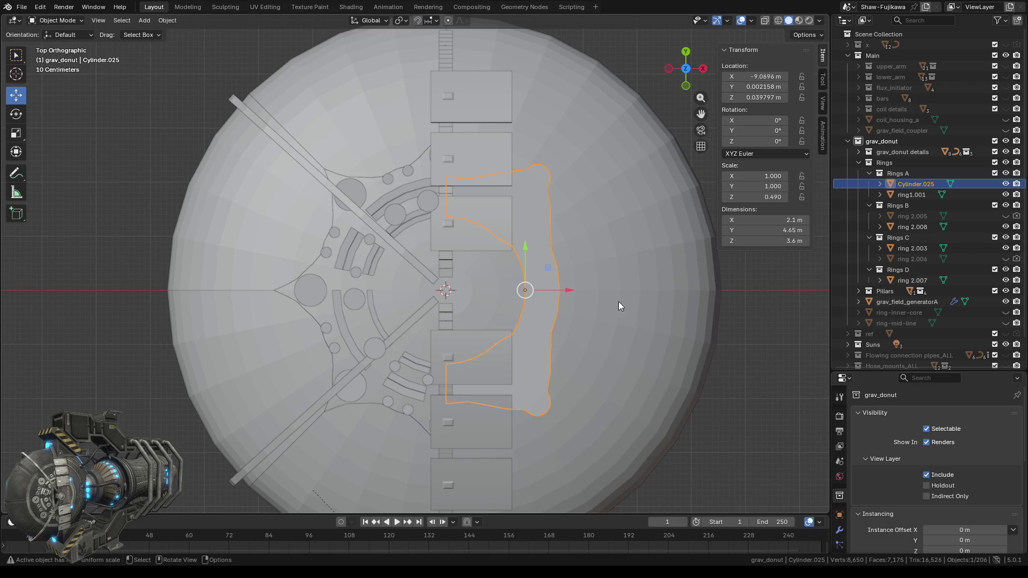
{"action": "middle_click_drag", "start_coordinate": [602, 261], "coordinate": [516, 236], "text": "shift"}
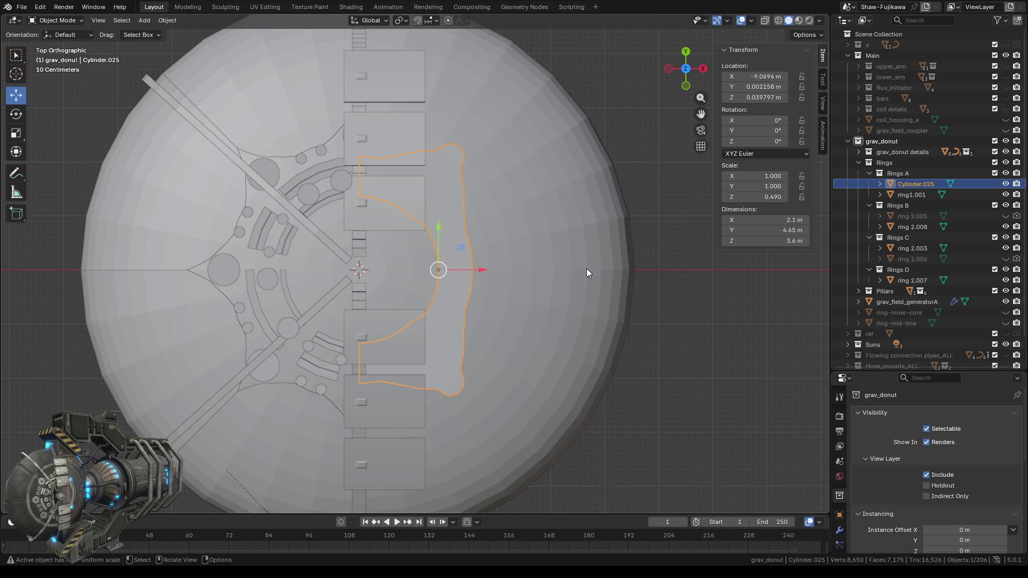
- Orbit from Top Orthographic into perspective, zoom in on the central pillars, and select ring 2.008
{"action": "mouse_move", "coordinate": [656, 182]}
{"action": "middle_mouse_down"}
{"action": "mouse_move", "coordinate": [730, 217]}
{"action": "mouse_move", "coordinate": [701, 211]}
{"action": "mouse_move", "coordinate": [762, 219]}
{"action": "mouse_move", "coordinate": [790, 191]}
{"action": "middle_mouse_up"}
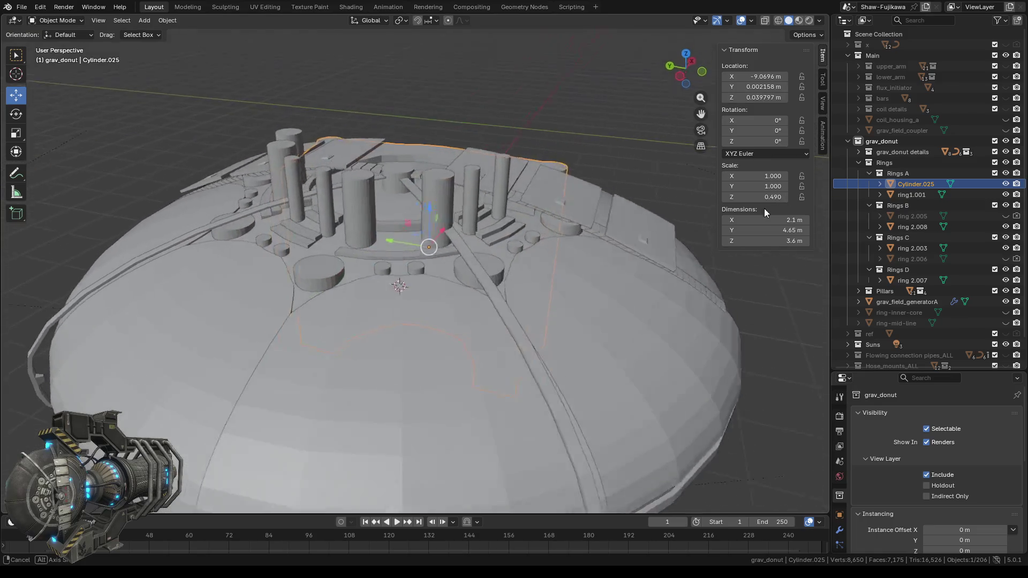
{"action": "middle_click_drag", "start_coordinate": [789, 192], "coordinate": [727, 219]}
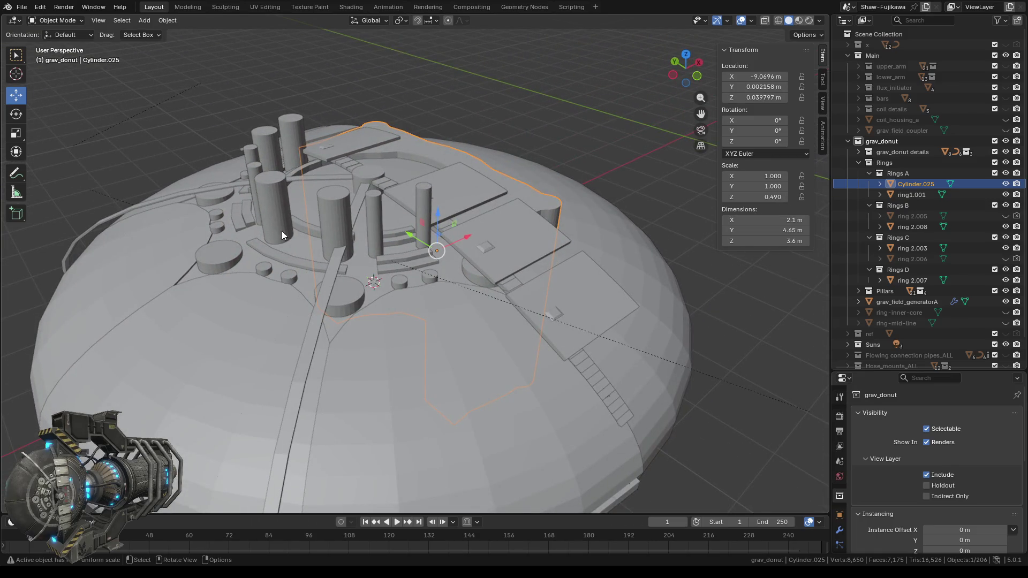
{"action": "left_click", "coordinate": [423, 196]}
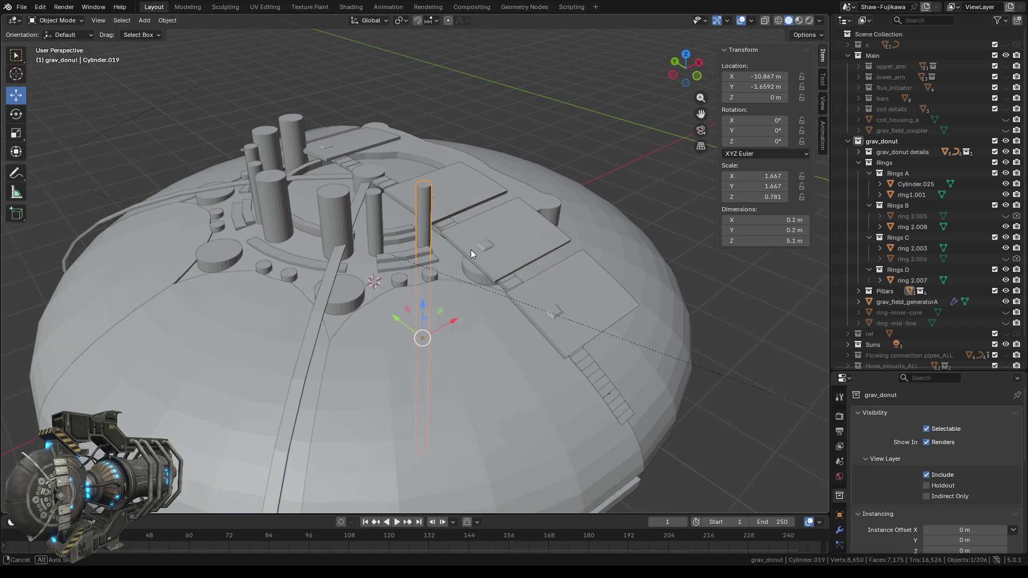
{"action": "middle_click_drag", "start_coordinate": [471, 249], "coordinate": [445, 261]}
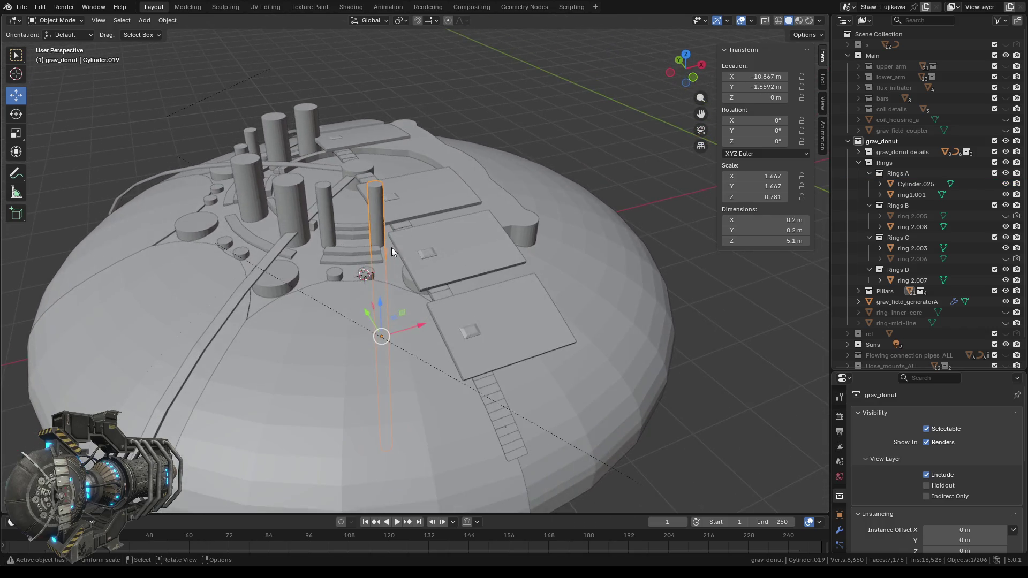
{"action": "scroll", "coordinate": [390, 247], "scroll_direction": "up", "scroll_amount": 3}
{"action": "left_click", "coordinate": [313, 242]}
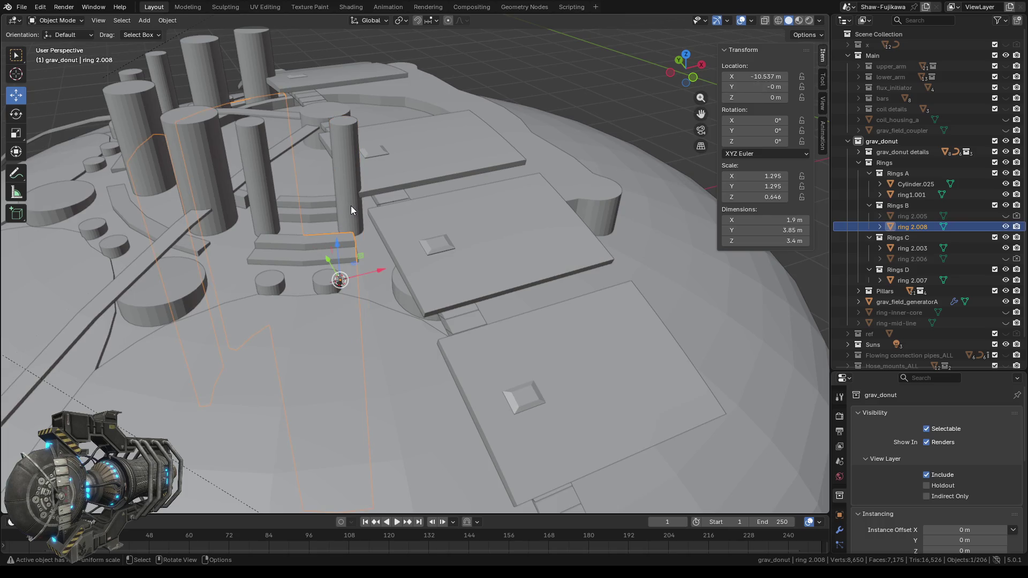
- Shorten the thin pillar Cylinder.019 to about 3.4 m in Dimensions Z
{"action": "left_click", "coordinate": [327, 212]}
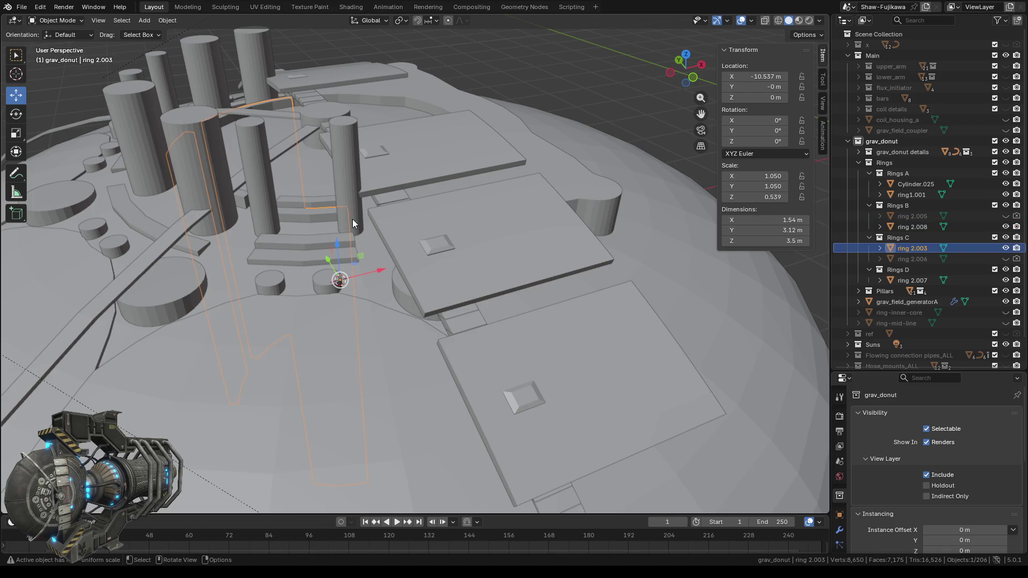
{"action": "left_click", "coordinate": [351, 204]}
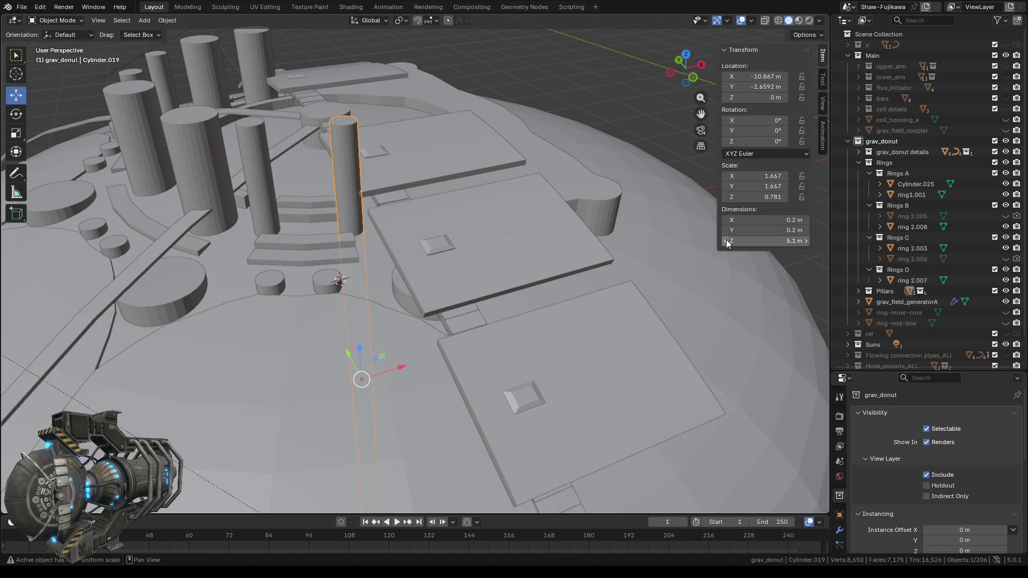
{"action": "mouse_move", "coordinate": [727, 239]}
{"action": "left_mouse_down"}
{"action": "mouse_move", "coordinate": [691, 241]}
{"action": "mouse_move", "coordinate": [726, 243]}
{"action": "left_mouse_up"}
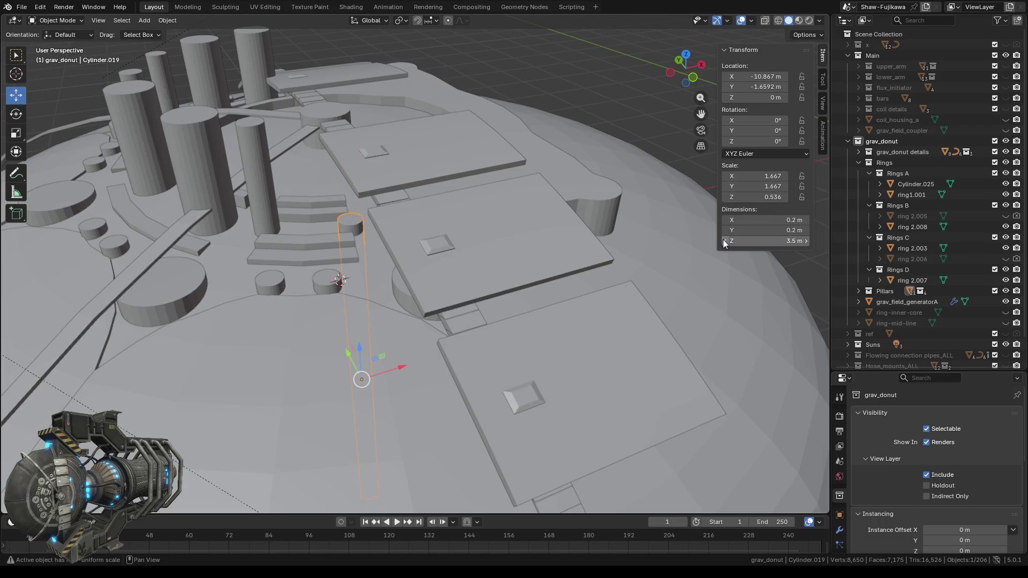
{"action": "middle_click_drag", "start_coordinate": [366, 266], "coordinate": [688, 261]}
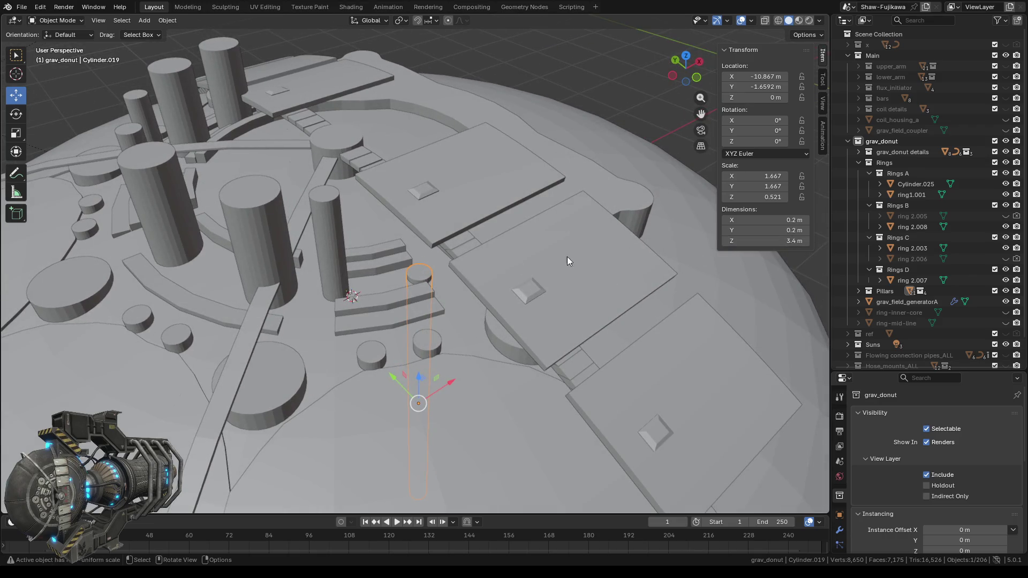
{"action": "mouse_move", "coordinate": [358, 302]}
{"action": "middle_mouse_down"}
{"action": "mouse_move", "coordinate": [418, 281]}
{"action": "mouse_move", "coordinate": [381, 294]}
{"action": "middle_mouse_up"}
- Shorten the wider pillar Cylinder.022 from 5.1 m to about 3.4–3.5 m
{"action": "left_click", "coordinate": [374, 240]}
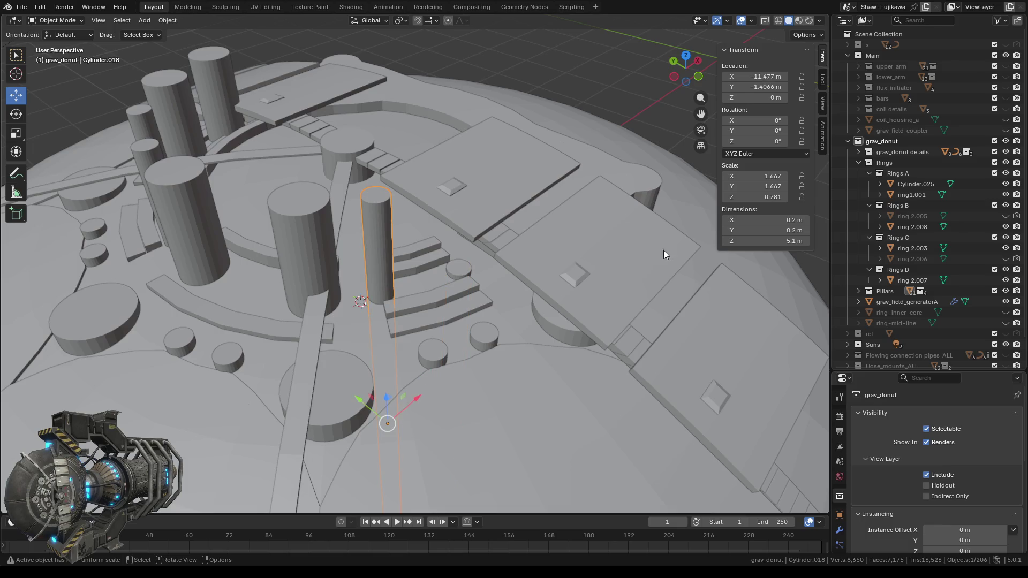
{"action": "scroll", "coordinate": [725, 243], "scroll_direction": "down", "scroll_amount": 2, "text": "ctrl"}
{"action": "scroll", "coordinate": [725, 244], "scroll_direction": "down", "scroll_amount": 3, "text": "ctrl"}
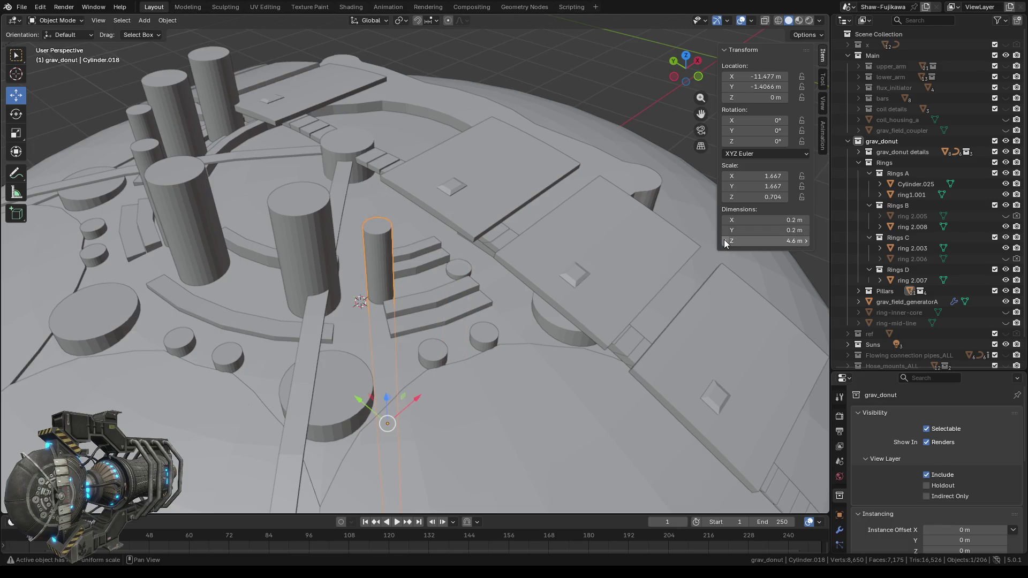
{"action": "scroll", "coordinate": [725, 244], "scroll_direction": "down", "scroll_amount": 3, "text": "ctrl"}
{"action": "scroll", "coordinate": [725, 244], "scroll_direction": "down", "scroll_amount": 3, "text": "ctrl"}
{"action": "scroll", "coordinate": [725, 244], "scroll_direction": "down", "scroll_amount": 1, "text": "ctrl"}
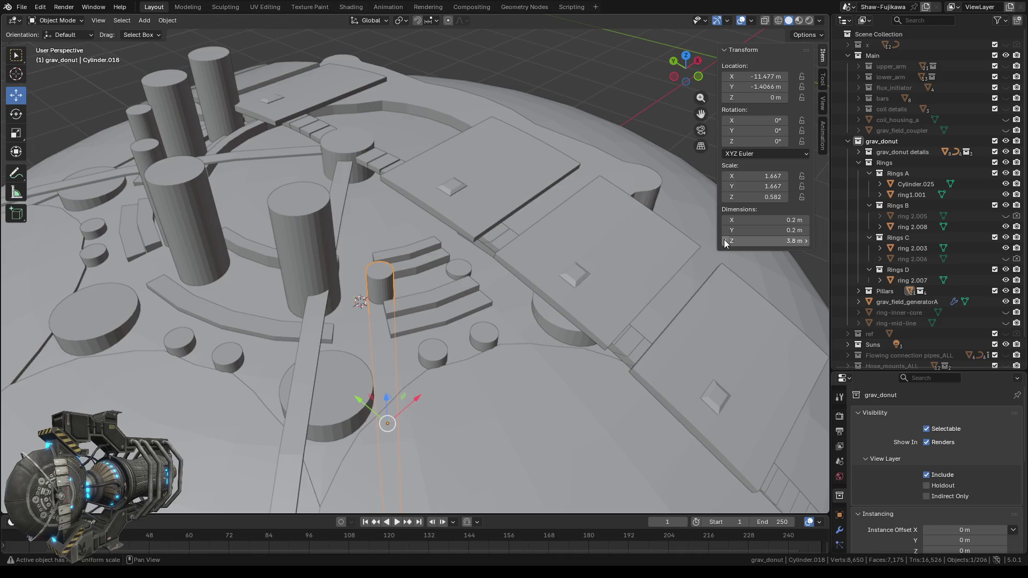
{"action": "scroll", "coordinate": [725, 244], "scroll_direction": "down", "scroll_amount": 2, "text": "ctrl"}
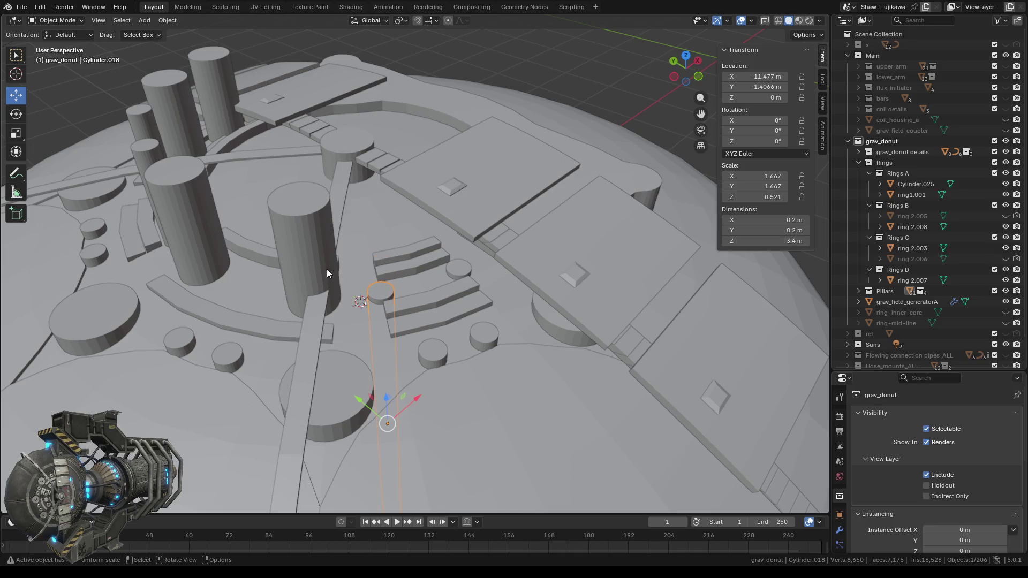
{"action": "left_click", "coordinate": [303, 244]}
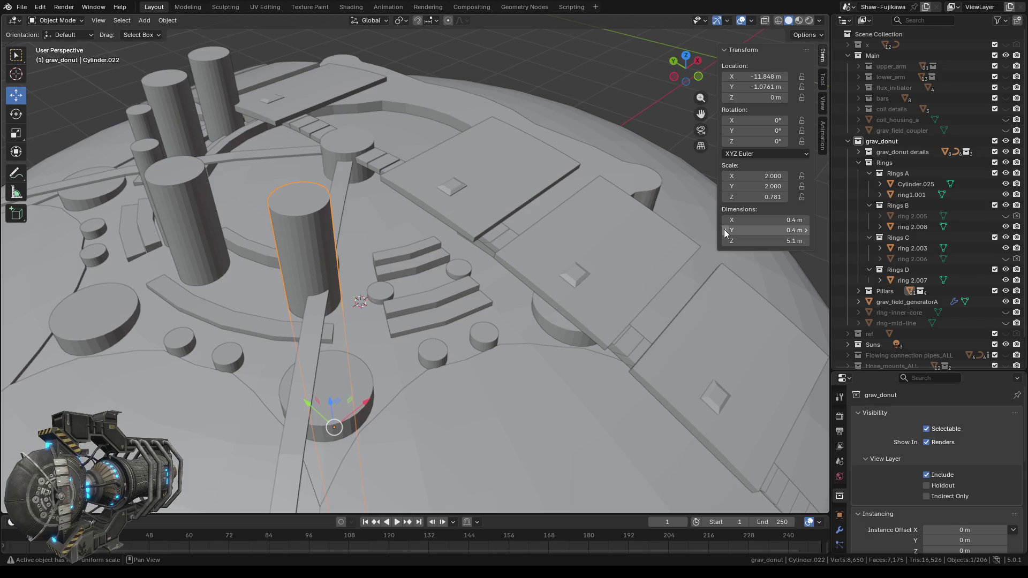
{"action": "left_click_drag", "start_coordinate": [724, 243], "coordinate": [712, 244]}
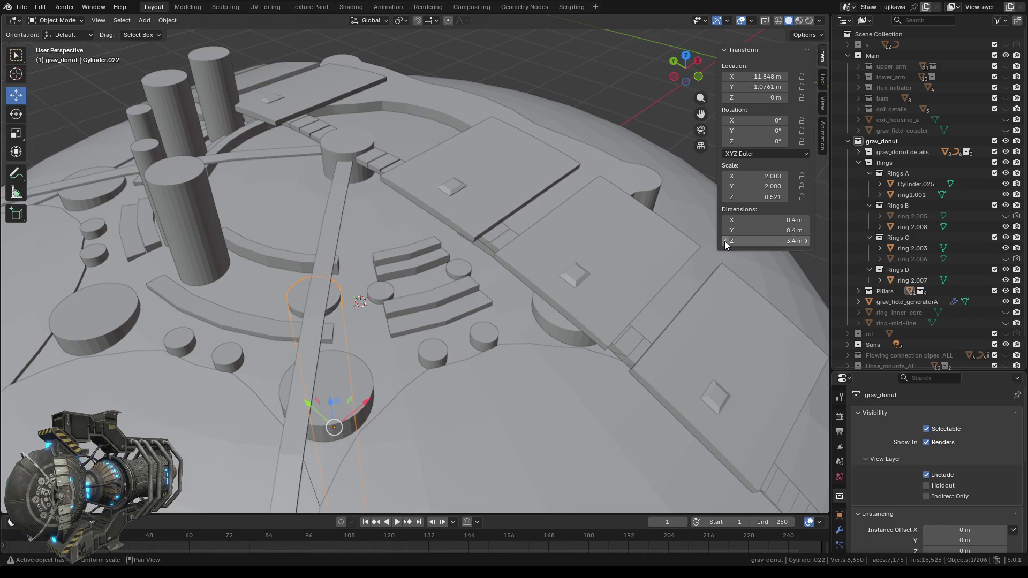
{"action": "middle_click_drag", "start_coordinate": [260, 342], "coordinate": [327, 331]}
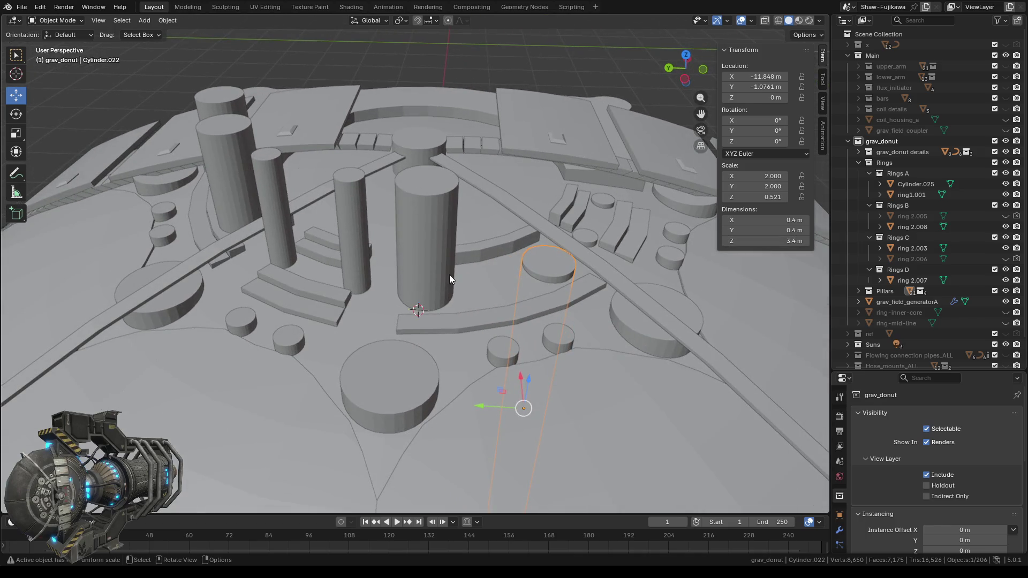
{"action": "mouse_move", "coordinate": [450, 279]}
{"action": "middle_mouse_down"}
{"action": "mouse_move", "coordinate": [460, 320]}
{"action": "mouse_move", "coordinate": [454, 307]}
{"action": "middle_mouse_up"}
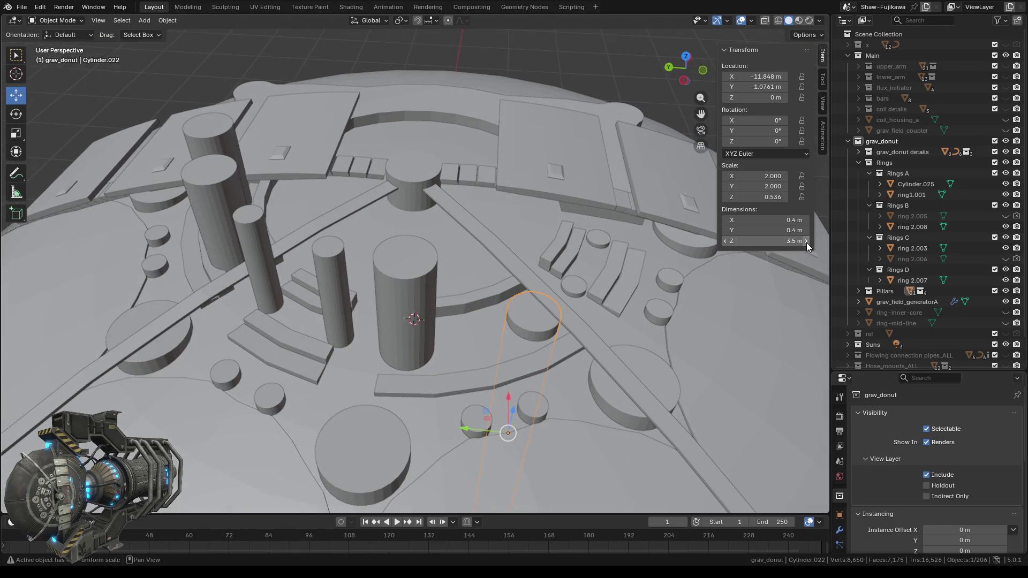
{"action": "left_click", "coordinate": [395, 351]}
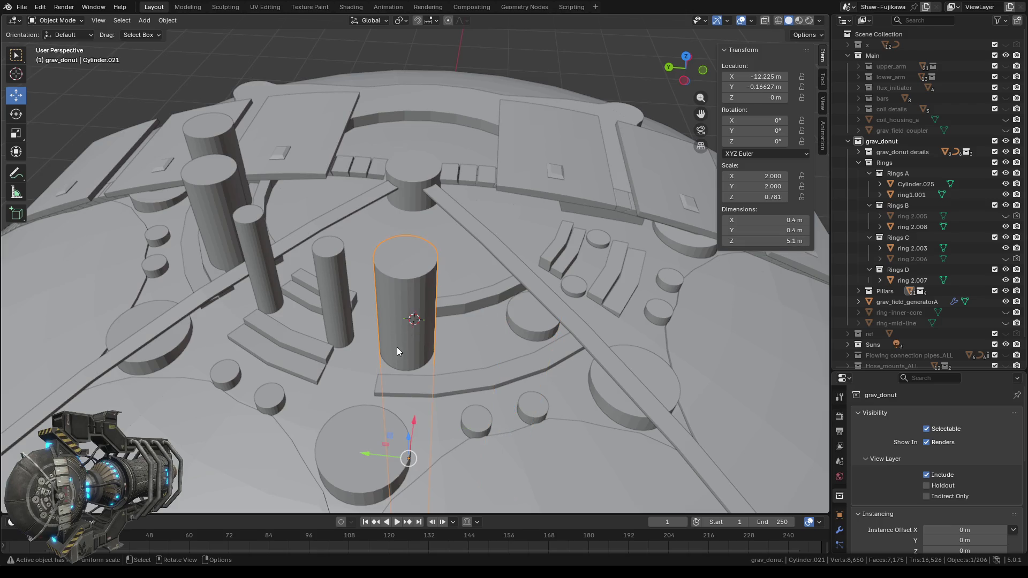
- Shorten the central Cylinder.021 and thin pillar Cylinder.012 to about 3.5 m
{"action": "left_click_drag", "start_coordinate": [729, 245], "coordinate": [697, 241]}
{"action": "middle_click_drag", "start_coordinate": [650, 266], "coordinate": [479, 376]}
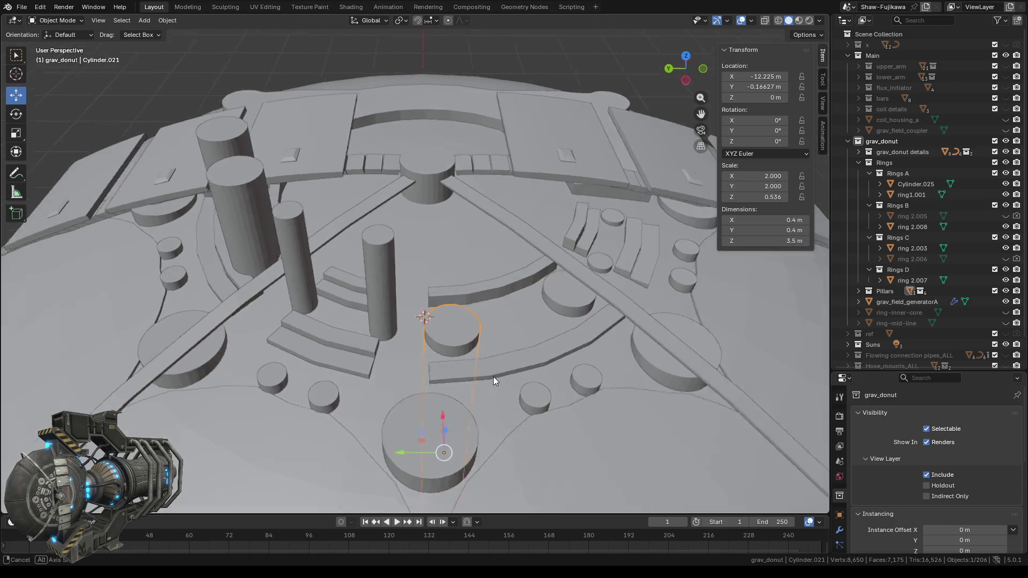
{"action": "left_click", "coordinate": [426, 277]}
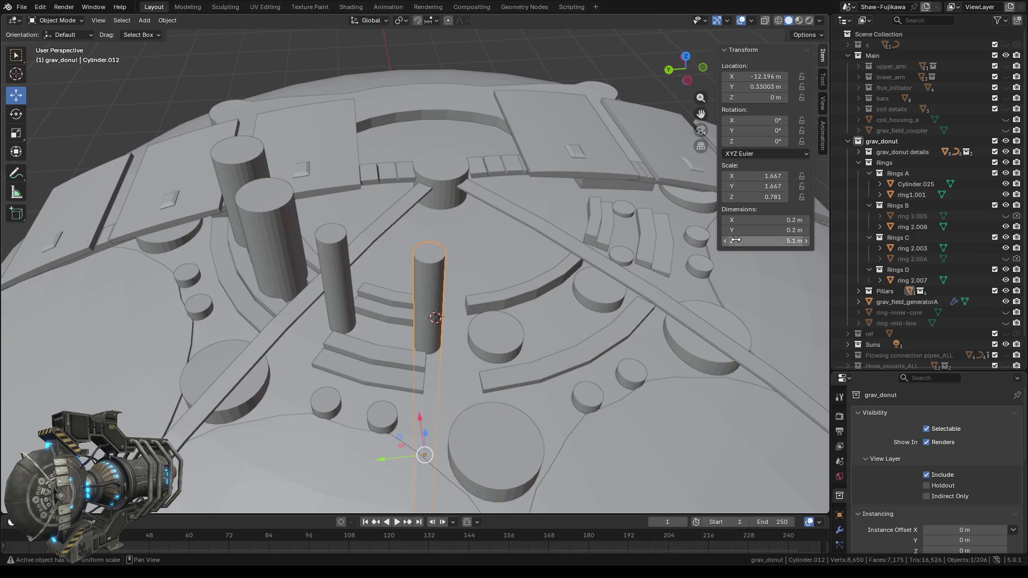
{"action": "left_click_drag", "start_coordinate": [726, 240], "coordinate": [725, 240]}
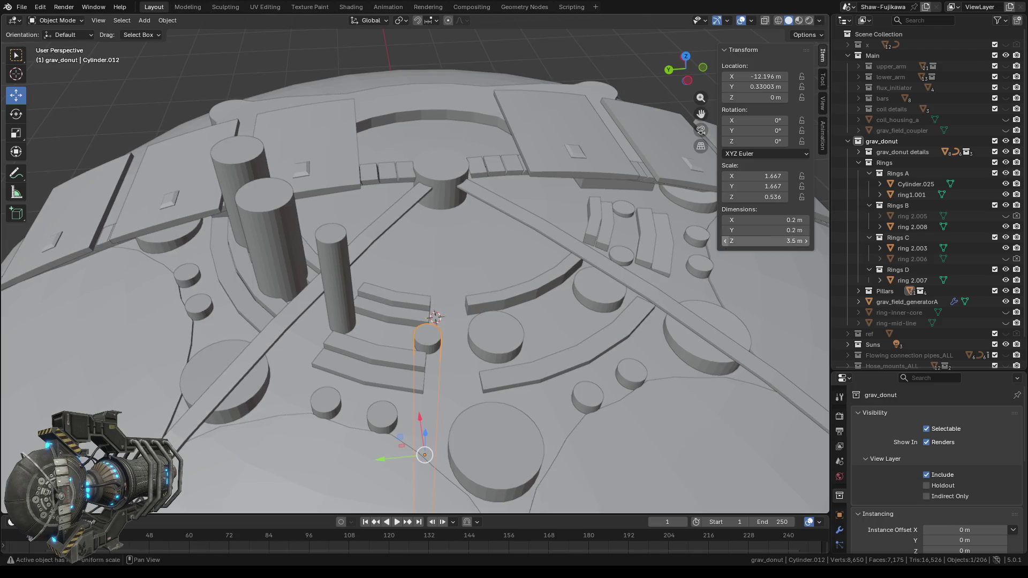
- Step pillar Cylinder.017's Dimensions Z down to 3.4 m
{"action": "left_click", "coordinate": [339, 297]}
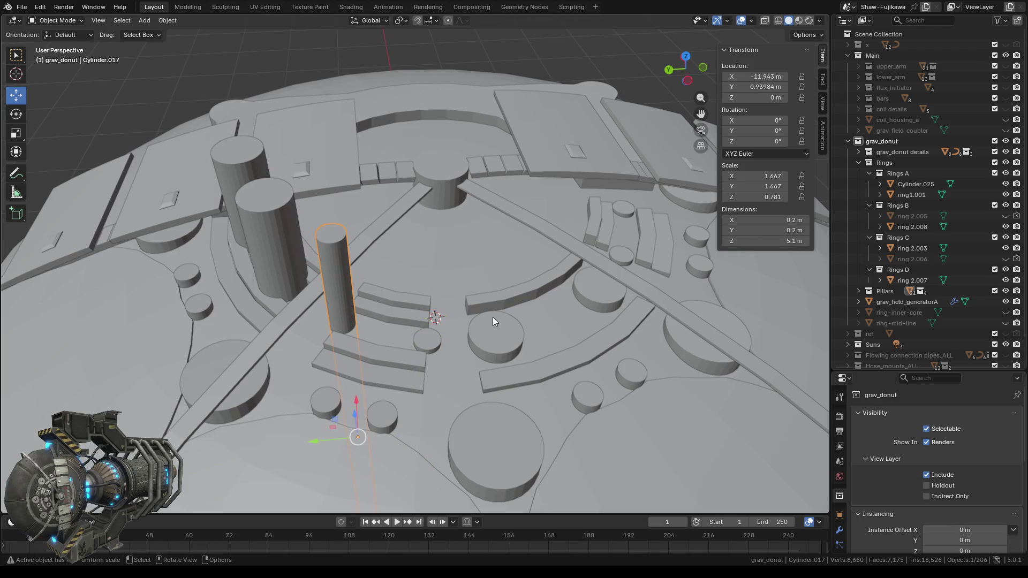
{"action": "left_click_drag", "start_coordinate": [725, 241], "coordinate": [725, 241]}
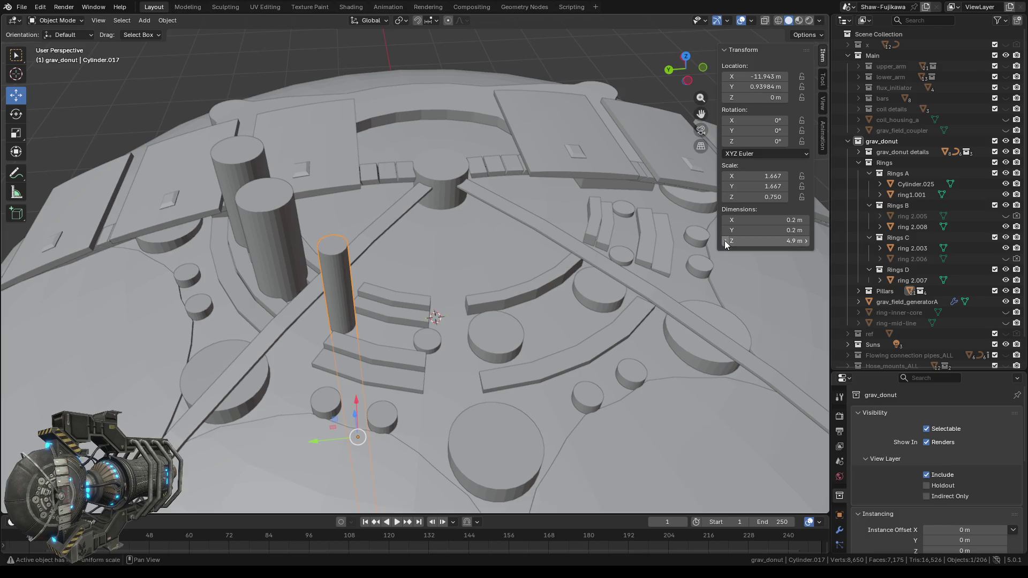
{"action": "left_click", "coordinate": [726, 241]}
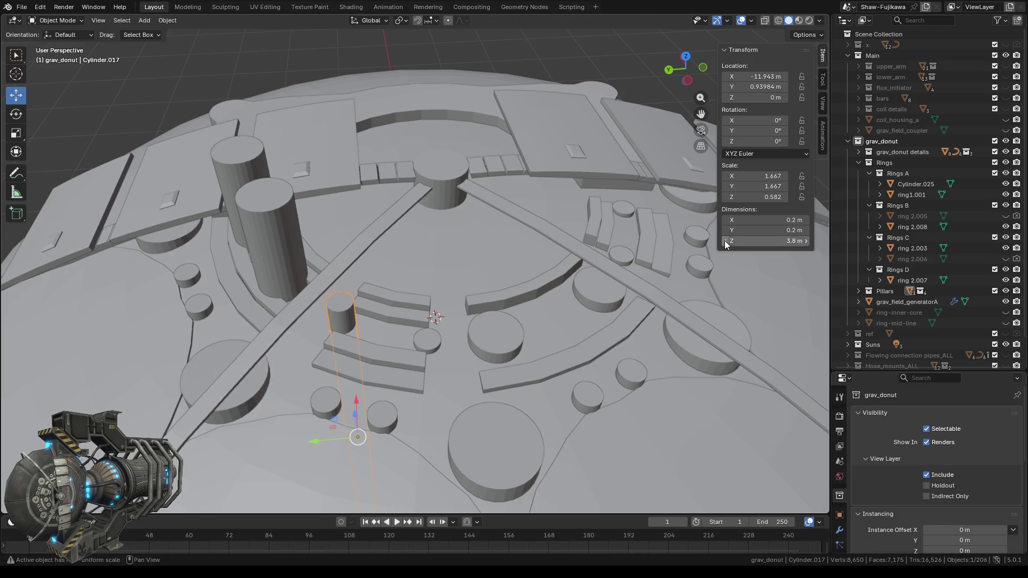
{"action": "left_click", "coordinate": [725, 241]}
{"action": "left_click", "coordinate": [725, 241]}
{"action": "left_click", "coordinate": [726, 241]}
{"action": "middle_click_drag", "start_coordinate": [409, 345], "coordinate": [436, 329]}
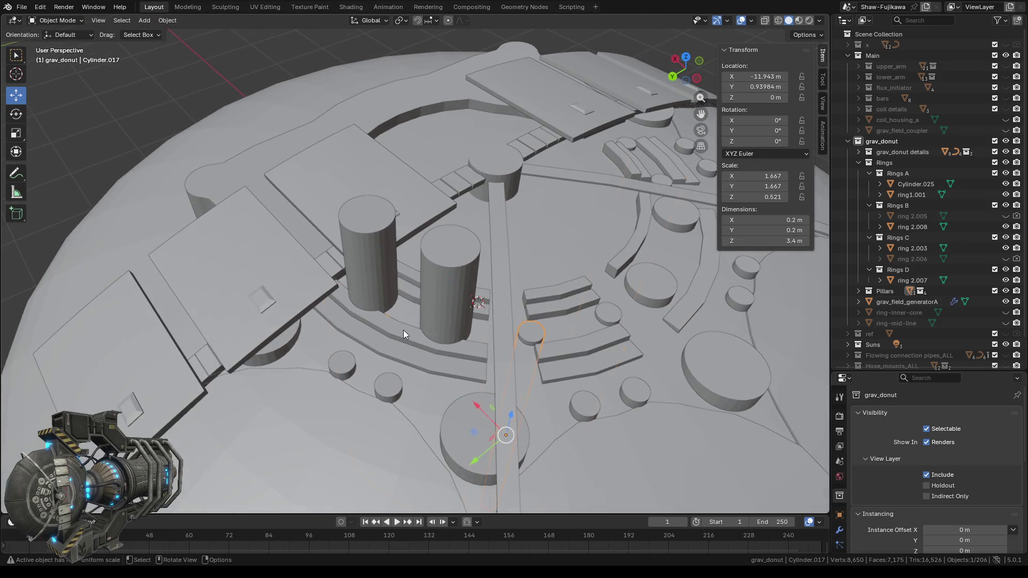
{"action": "left_click", "coordinate": [403, 330]}
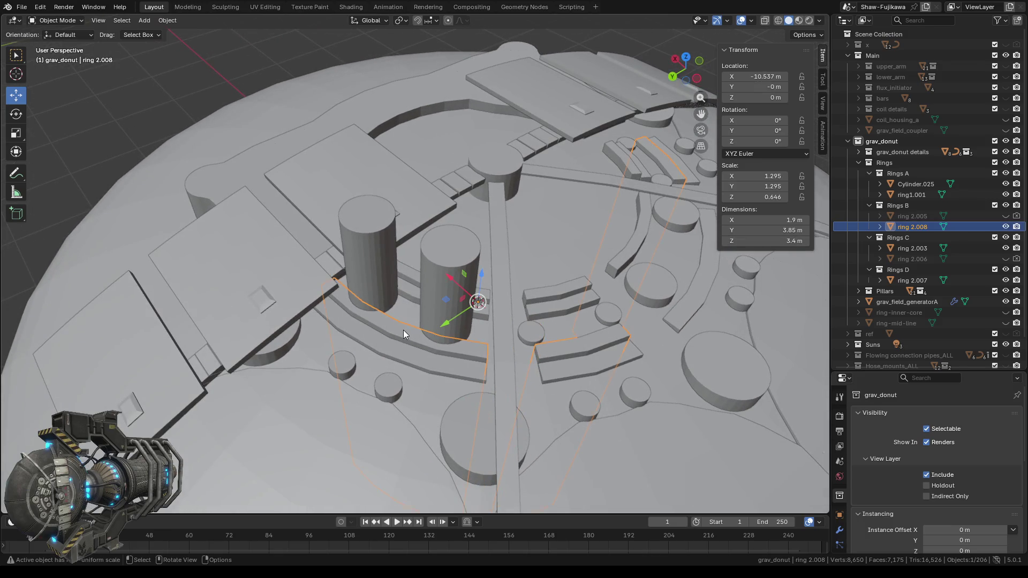
- Put ring 2.008 into Edit Mode in top view with wireframe shading
{"action": "left_click", "coordinate": [1006, 227]}
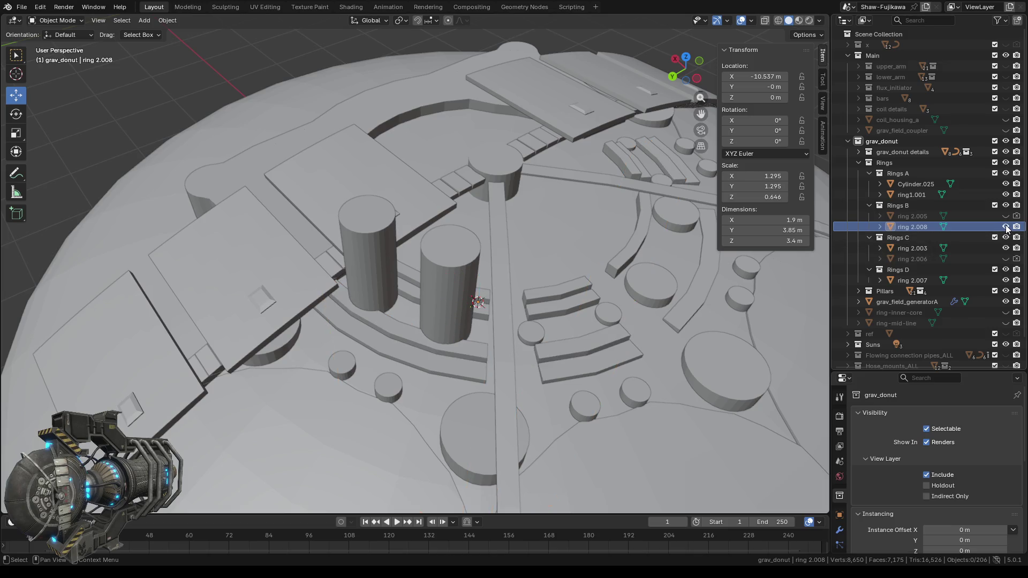
{"action": "left_click", "coordinate": [1006, 227]}
{"action": "middle_click_drag", "start_coordinate": [535, 357], "coordinate": [413, 367]}
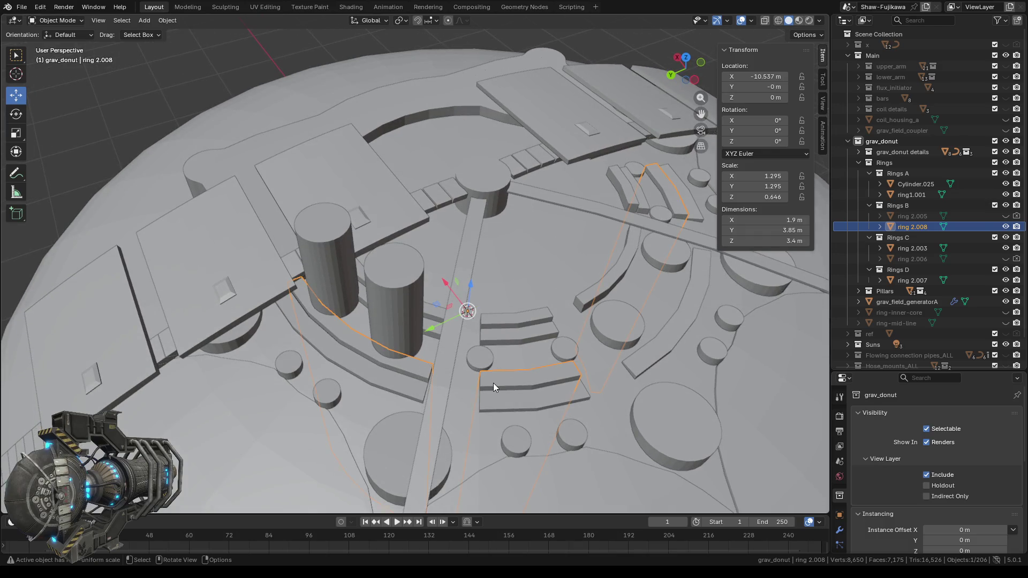
{"action": "left_click", "coordinate": [685, 57]}
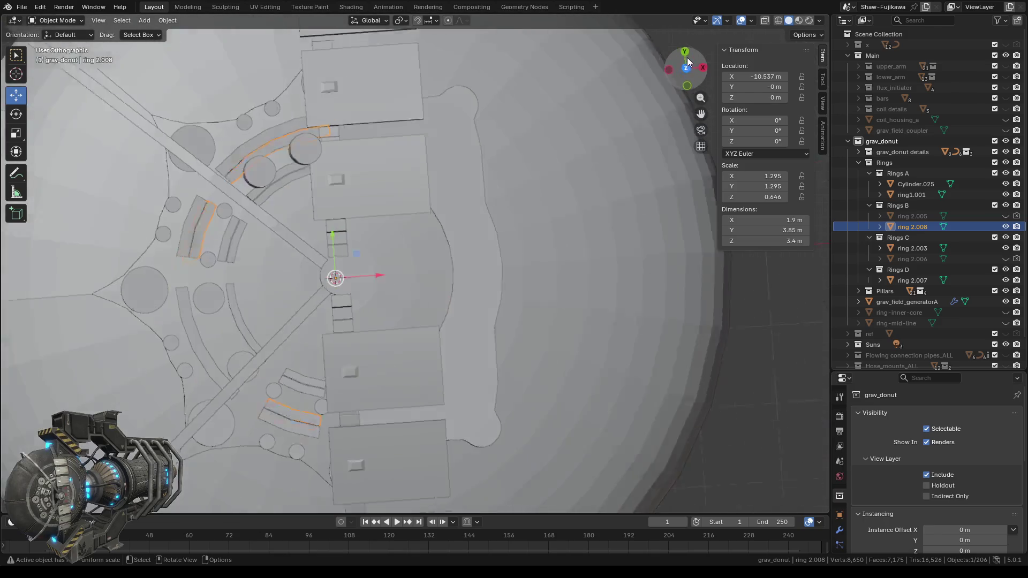
{"action": "key", "text": "Tab"}
{"action": "middle_click_drag", "start_coordinate": [384, 204], "coordinate": [509, 297], "text": "shift"}
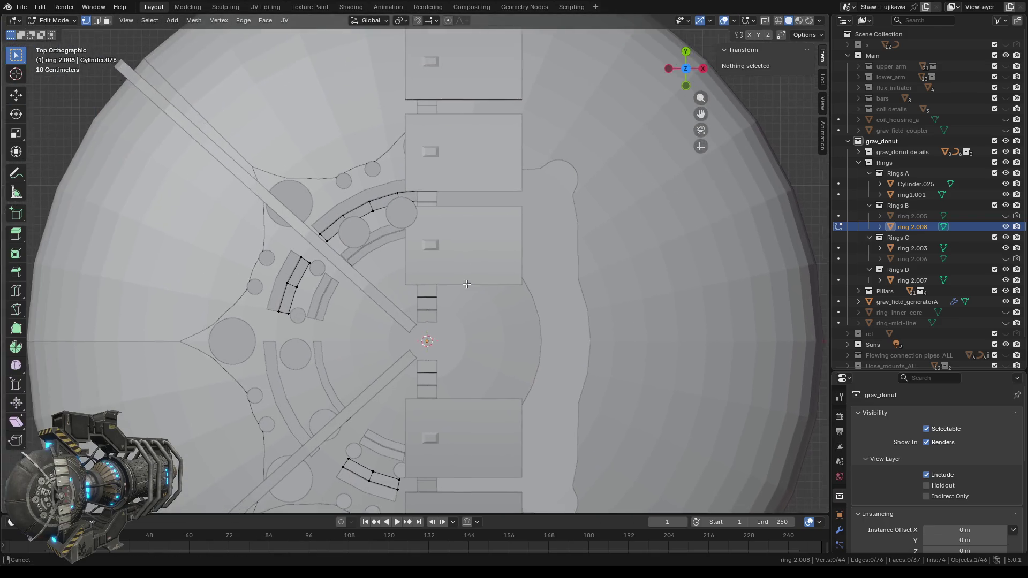
{"action": "left_click", "coordinate": [778, 20]}
- Box-select the curved strip and separate it into a new object, ring 2.001
{"action": "left_click_drag", "start_coordinate": [319, 160], "coordinate": [533, 273]}
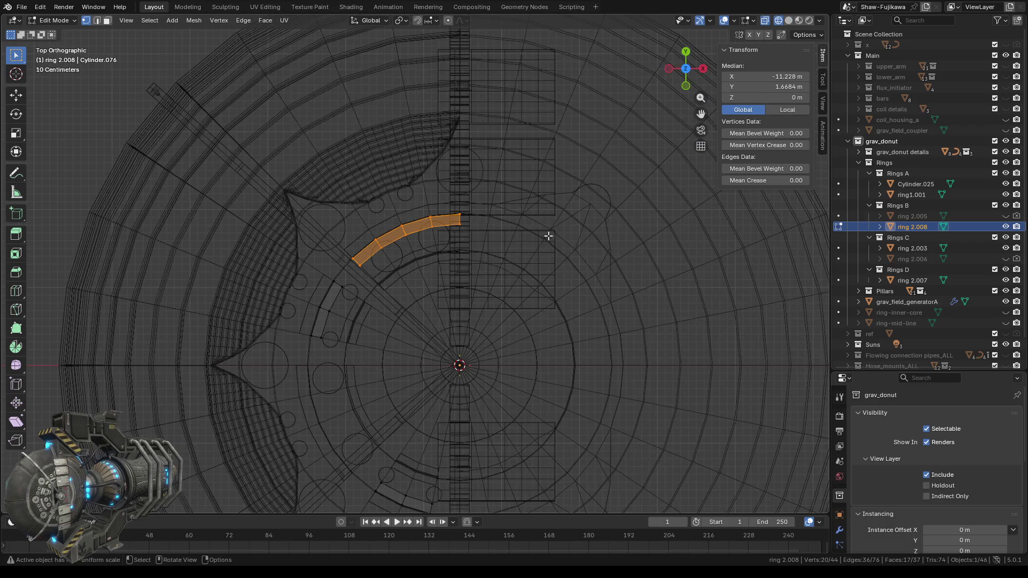
{"action": "right_click", "coordinate": [69, 136]}
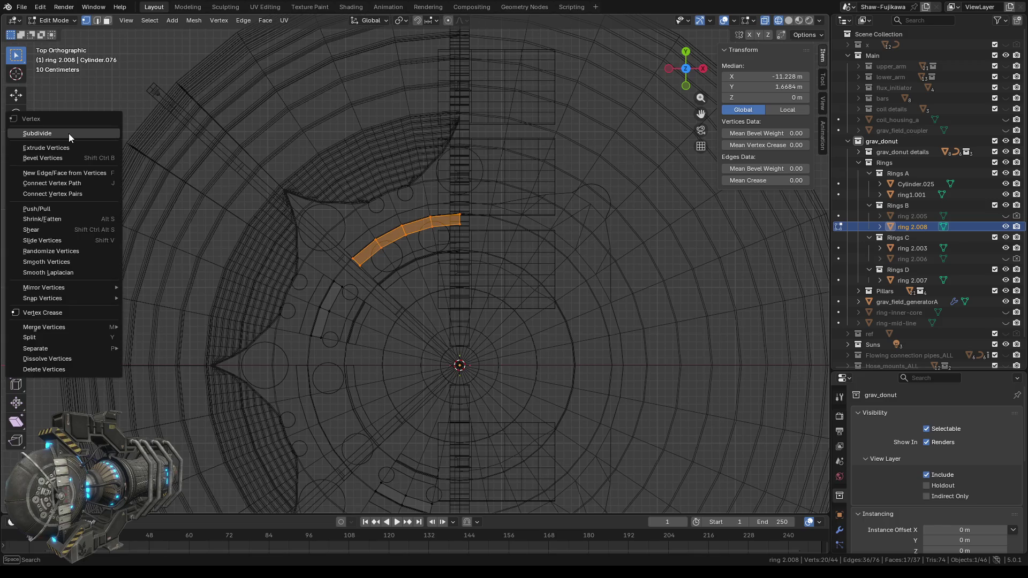
{"action": "mouse_move", "coordinate": [63, 348]}
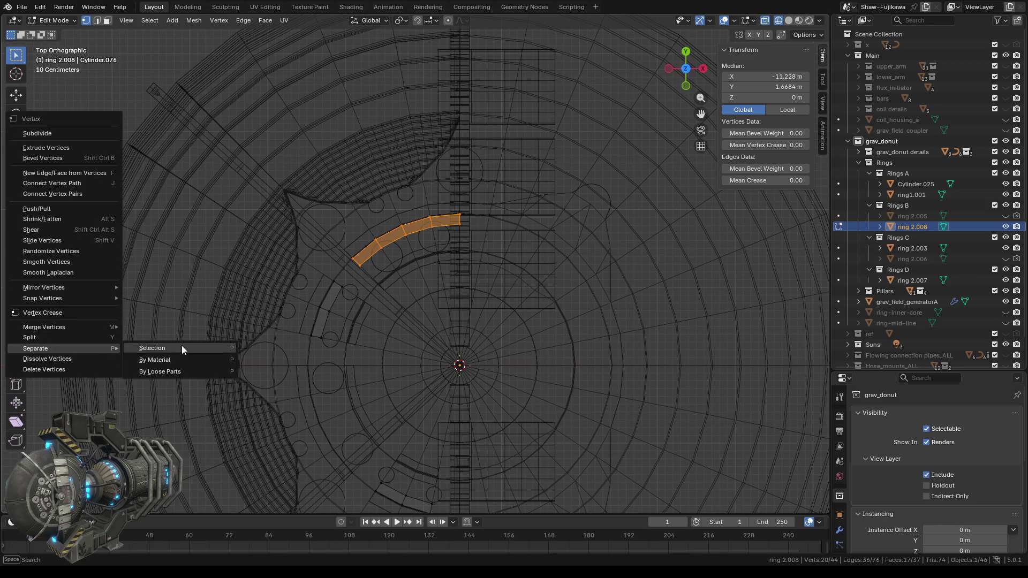
{"action": "left_click", "coordinate": [182, 345]}
{"action": "key", "text": "Tab"}
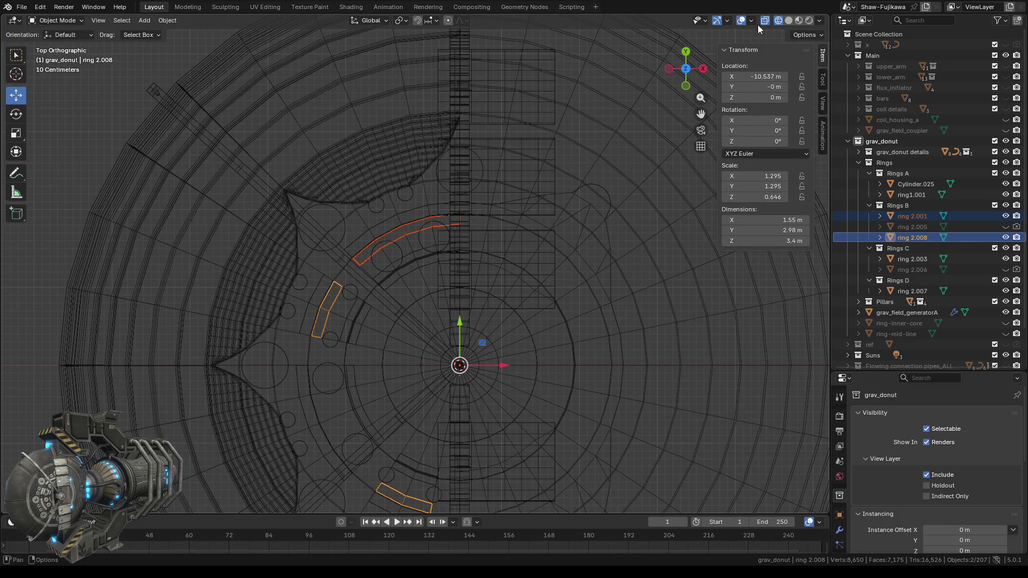
{"action": "left_click", "coordinate": [791, 20]}
{"action": "middle_click_drag", "start_coordinate": [535, 223], "coordinate": [601, 262]}
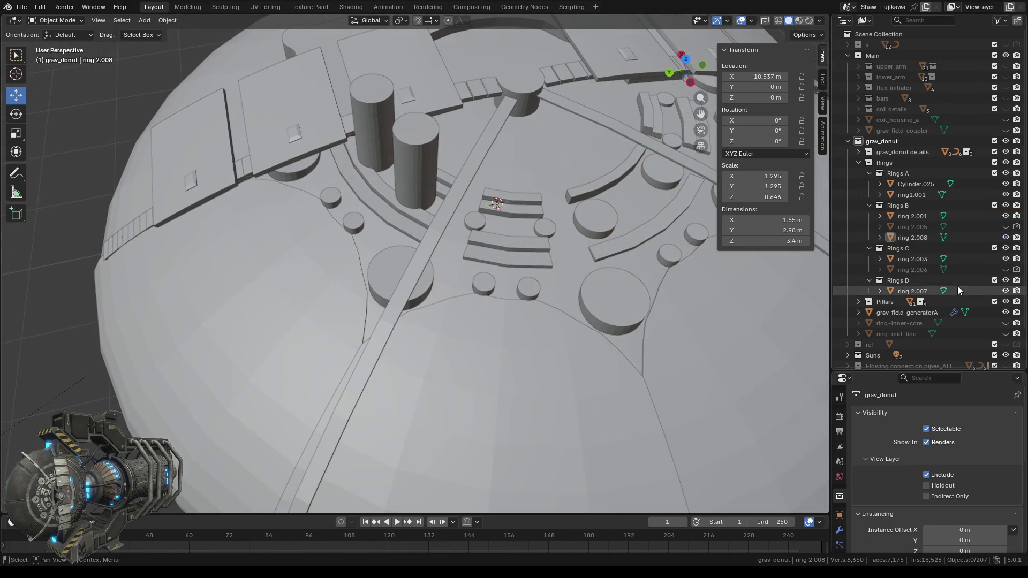
- Hide ring 2.001 via its outliner eye icon, then select ring 2.003 in top view
{"action": "left_click", "coordinate": [921, 233]}
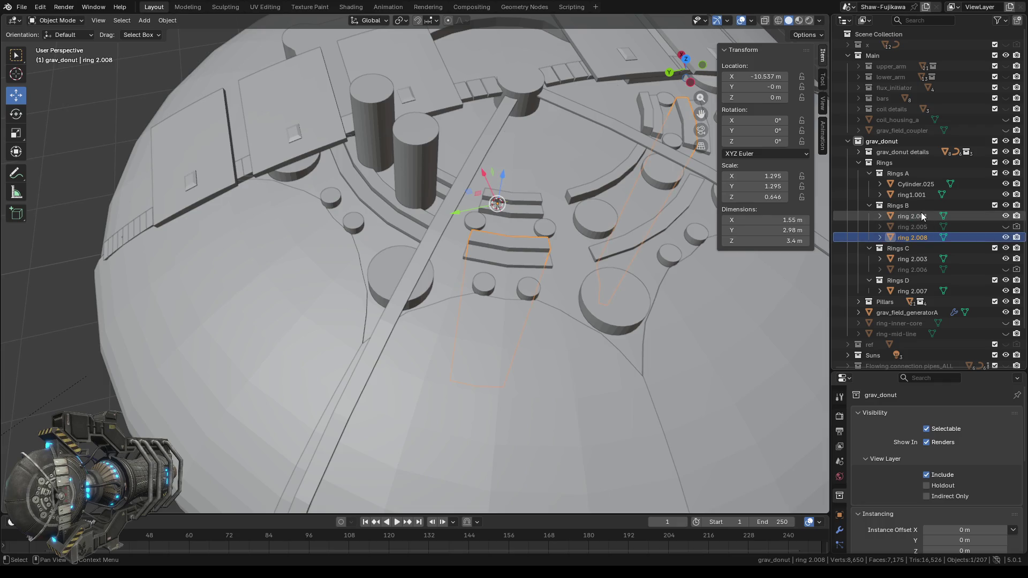
{"action": "left_click", "coordinate": [921, 212]}
{"action": "left_click", "coordinate": [1006, 215]}
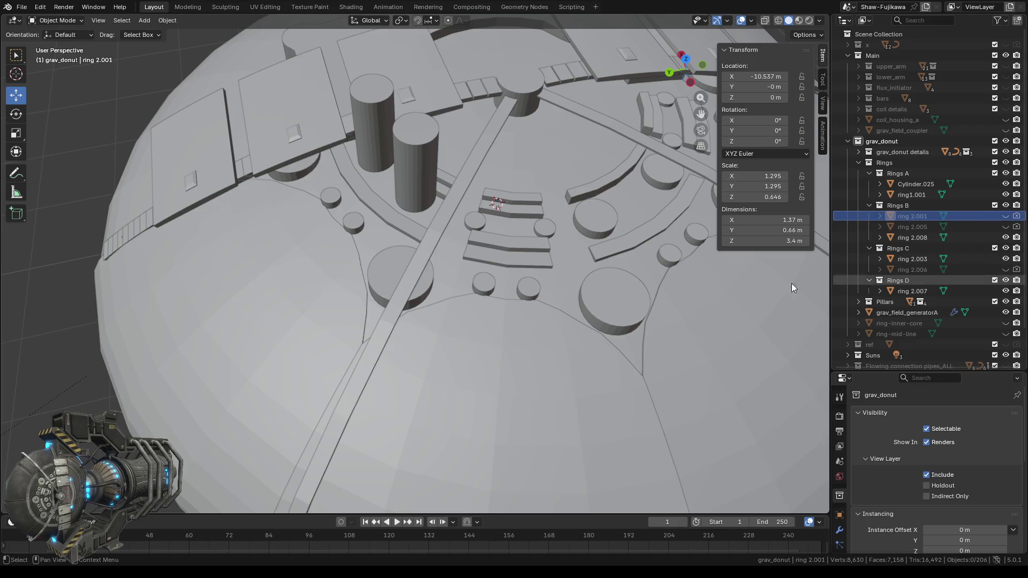
{"action": "mouse_move", "coordinate": [476, 262]}
{"action": "middle_mouse_down"}
{"action": "mouse_move", "coordinate": [452, 276]}
{"action": "mouse_move", "coordinate": [401, 281]}
{"action": "mouse_move", "coordinate": [390, 315]}
{"action": "mouse_move", "coordinate": [368, 326]}
{"action": "middle_mouse_up"}
{"action": "left_click", "coordinate": [427, 274]}
{"action": "middle_click_drag", "start_coordinate": [480, 275], "coordinate": [451, 291]}
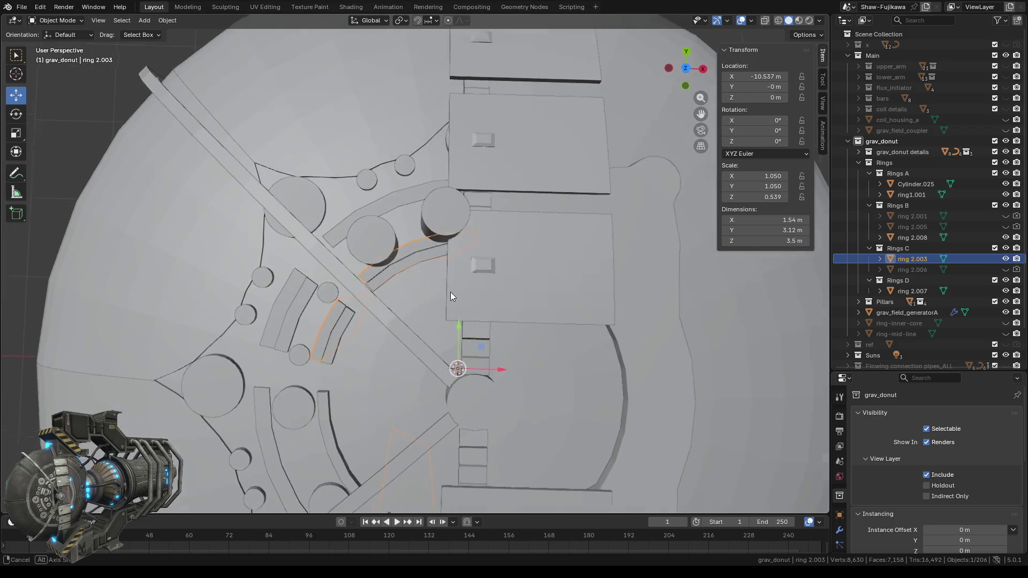
{"action": "left_click", "coordinate": [686, 67]}
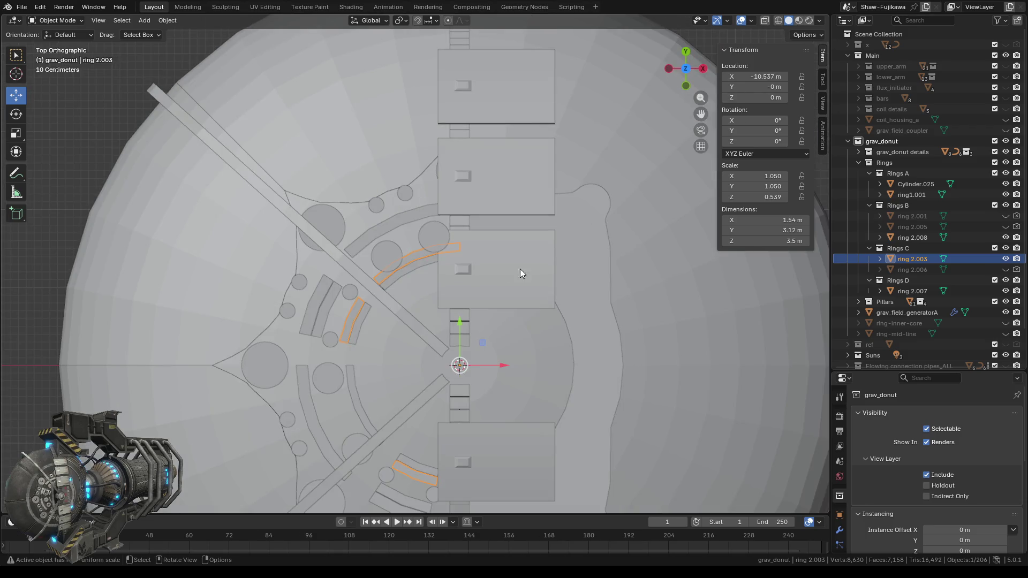
- Edit ring 2.003 in wireframe and box-select its curved arc strip
{"action": "key", "text": "Tab"}
{"action": "scroll", "coordinate": [439, 291], "scroll_direction": "up", "scroll_amount": 1}
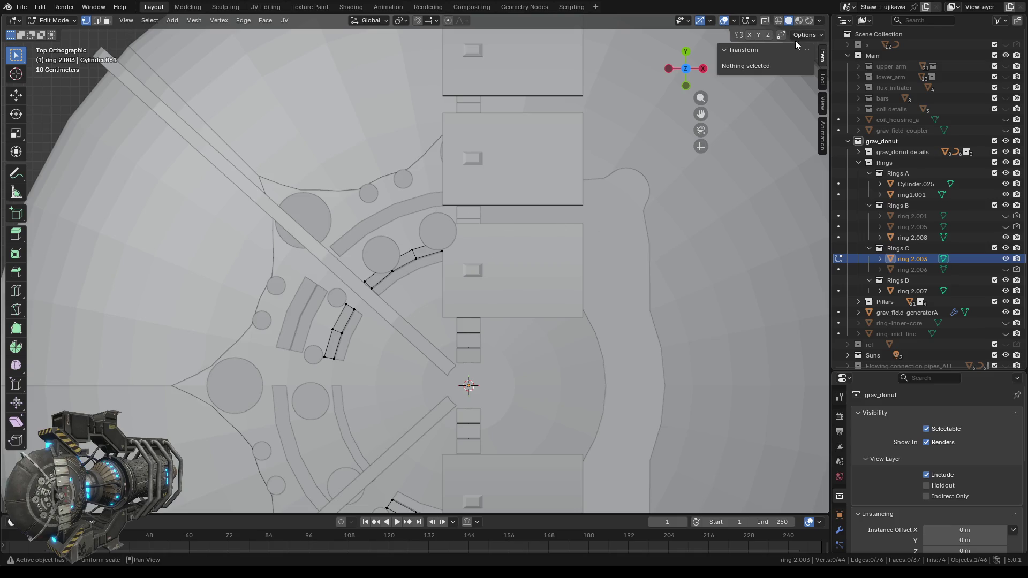
{"action": "left_click", "coordinate": [778, 20]}
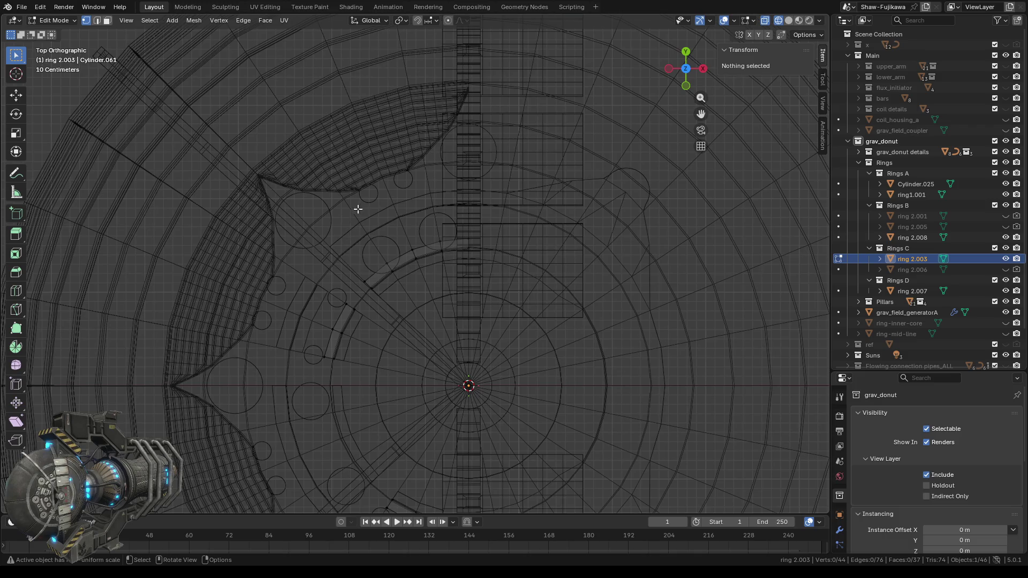
{"action": "left_click_drag", "start_coordinate": [357, 209], "coordinate": [507, 294]}
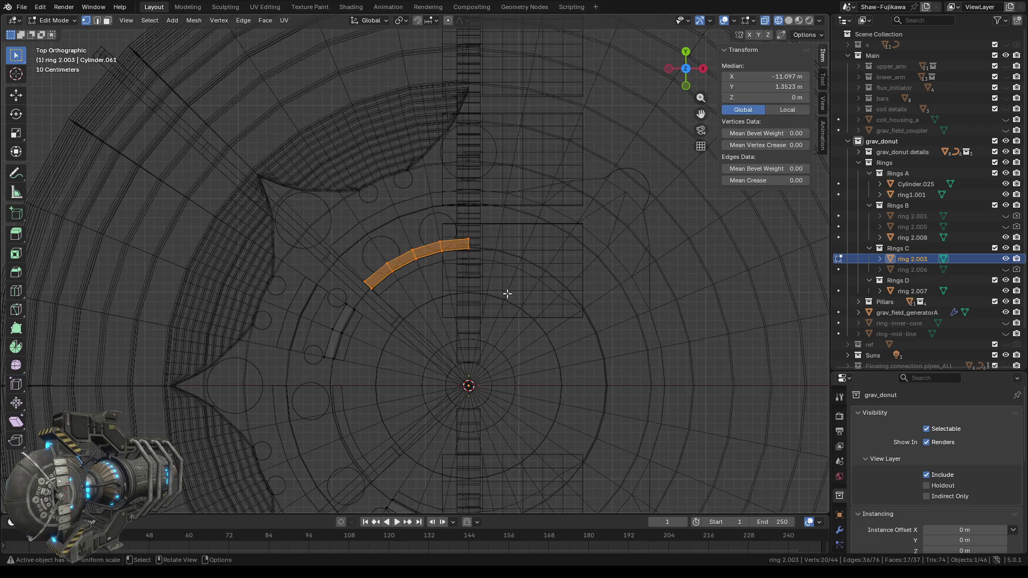
{"action": "scroll", "coordinate": [449, 311], "scroll_direction": "down", "scroll_amount": 3}
{"action": "mouse_move", "coordinate": [397, 340]}
{"action": "middle_mouse_down"}
{"action": "mouse_move", "coordinate": [496, 274]}
{"action": "mouse_move", "coordinate": [442, 309]}
{"action": "middle_mouse_up"}
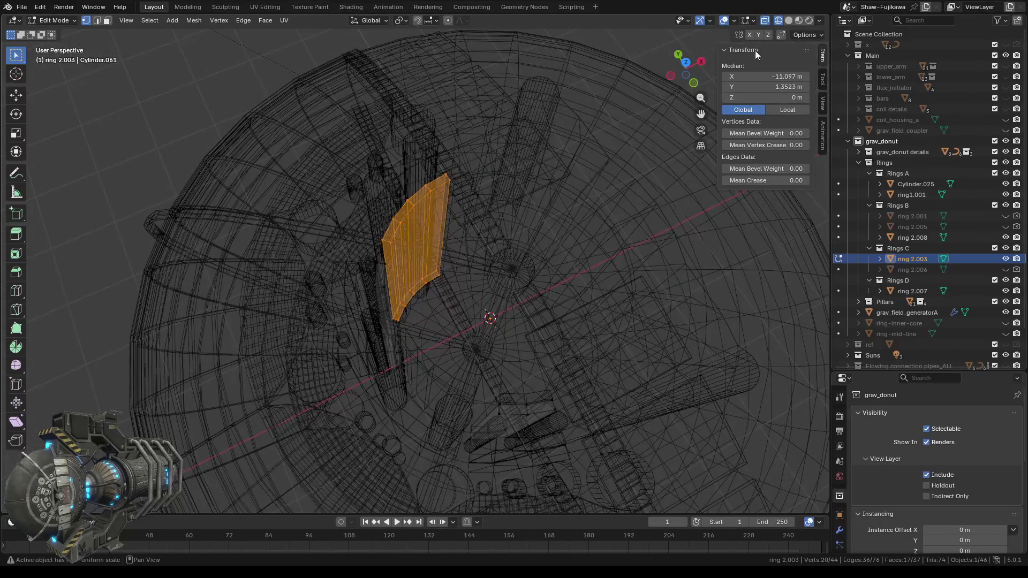
{"action": "left_click", "coordinate": [688, 64]}
- Separate the selected strip into new object ring 2.002 and return to solid Object Mode
{"action": "key", "text": "ctrl+v"}
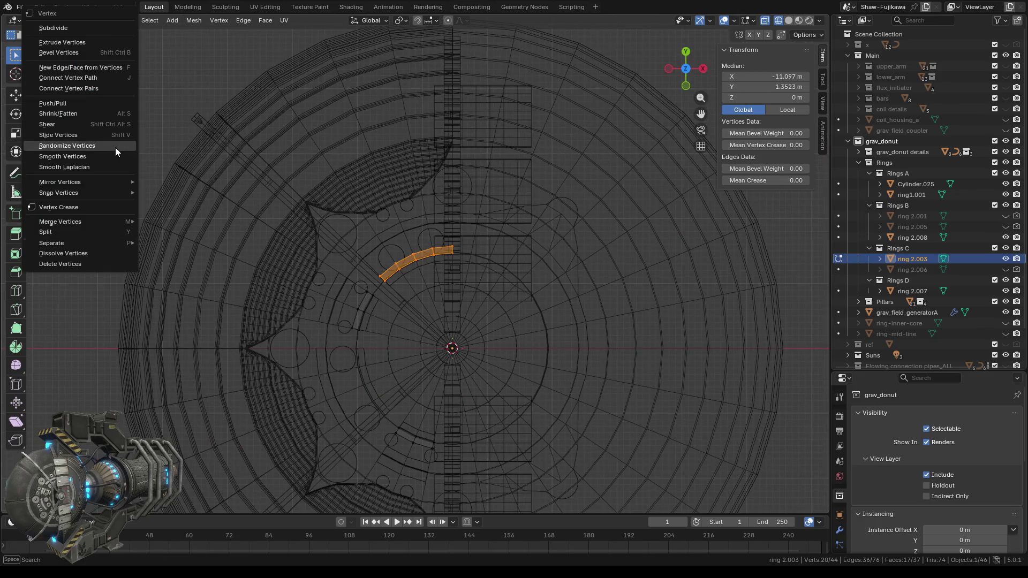
{"action": "mouse_move", "coordinate": [81, 243]}
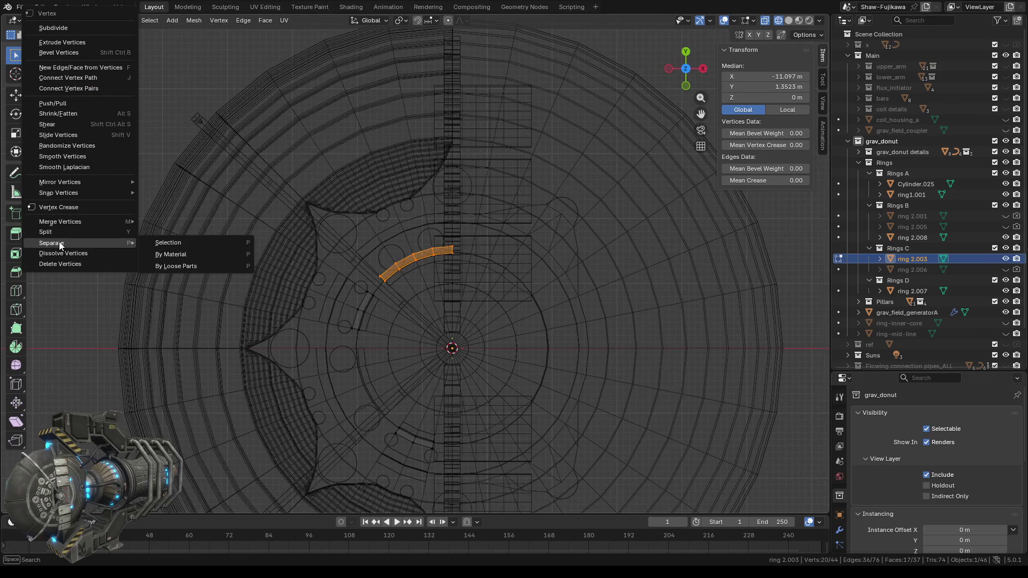
{"action": "left_click", "coordinate": [174, 244]}
{"action": "key", "text": "Tab"}
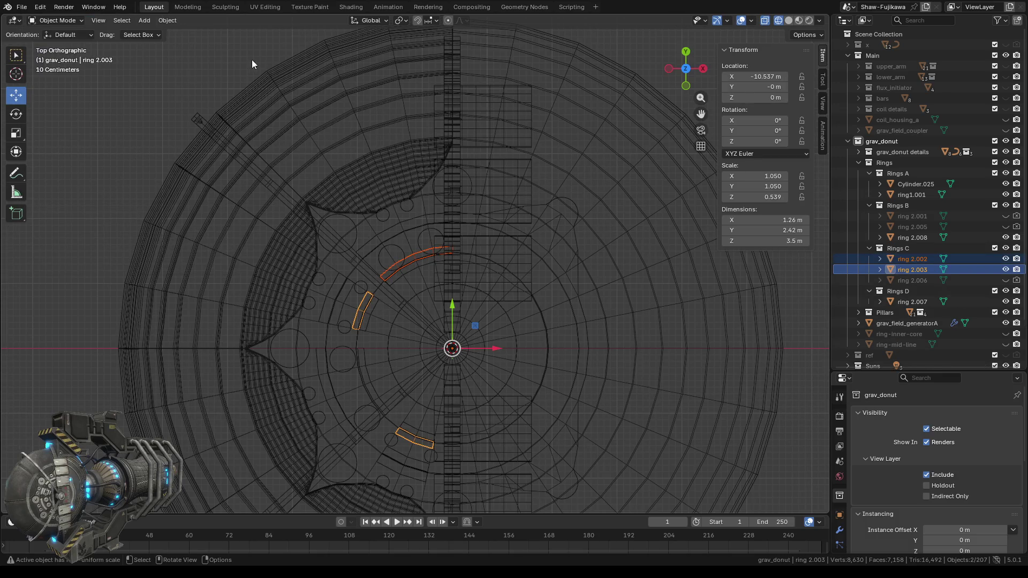
{"action": "left_click", "coordinate": [256, 80]}
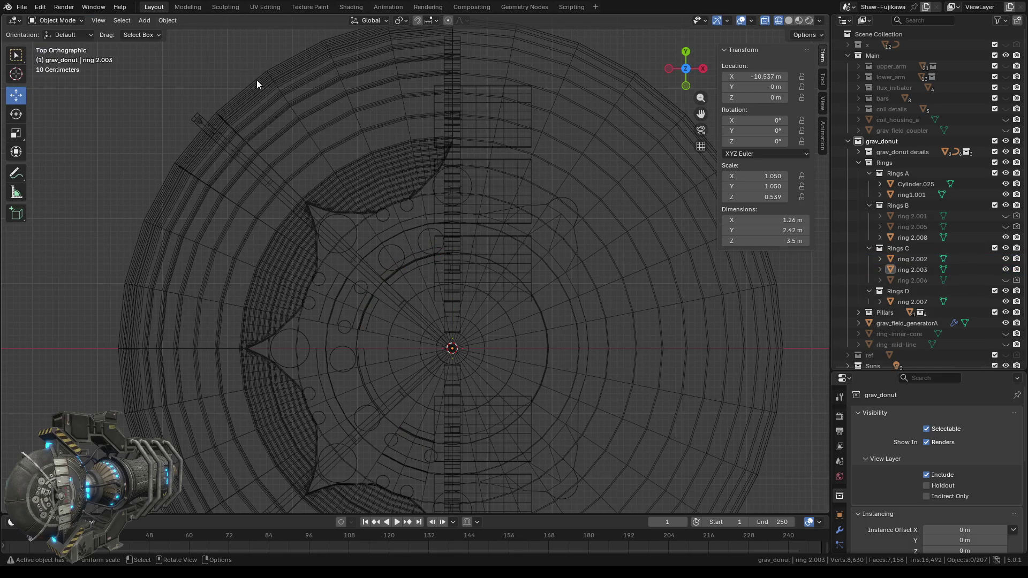
{"action": "left_click", "coordinate": [789, 20]}
{"action": "mouse_move", "coordinate": [470, 304]}
{"action": "middle_mouse_down"}
{"action": "mouse_move", "coordinate": [448, 298]}
{"action": "mouse_move", "coordinate": [459, 304]}
{"action": "middle_mouse_up"}
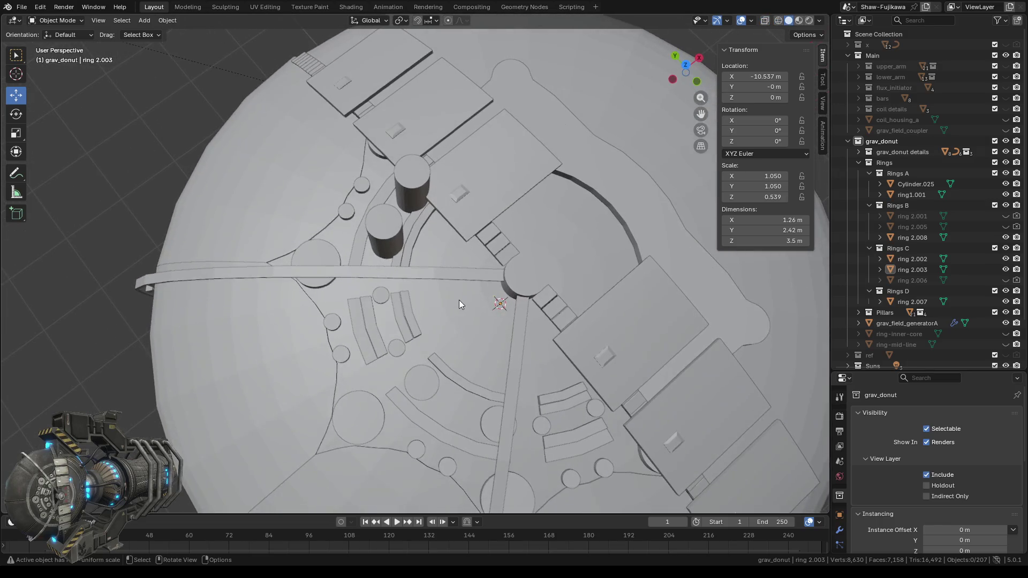
- Hide ring 2.002 in the viewport and exclude it from renders
{"action": "left_click", "coordinate": [410, 218]}
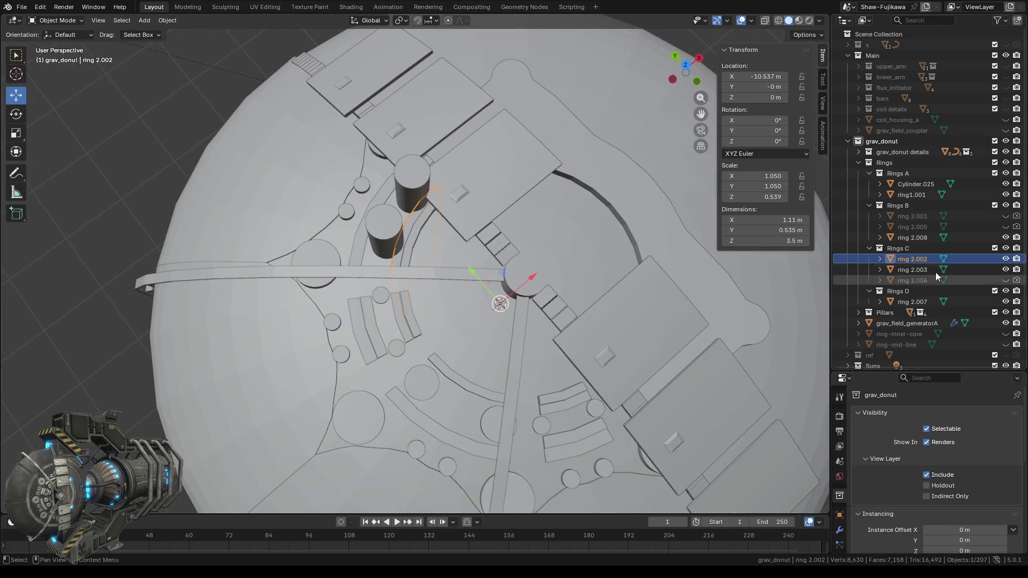
{"action": "left_click", "coordinate": [1007, 259]}
{"action": "left_click", "coordinate": [1016, 259]}
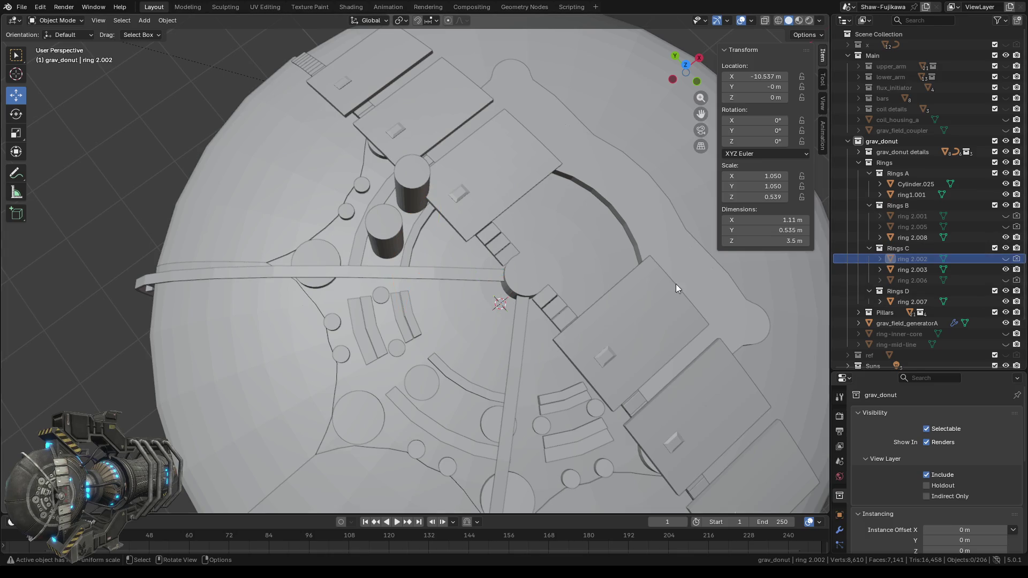
{"action": "middle_click_drag", "start_coordinate": [459, 324], "coordinate": [519, 332]}
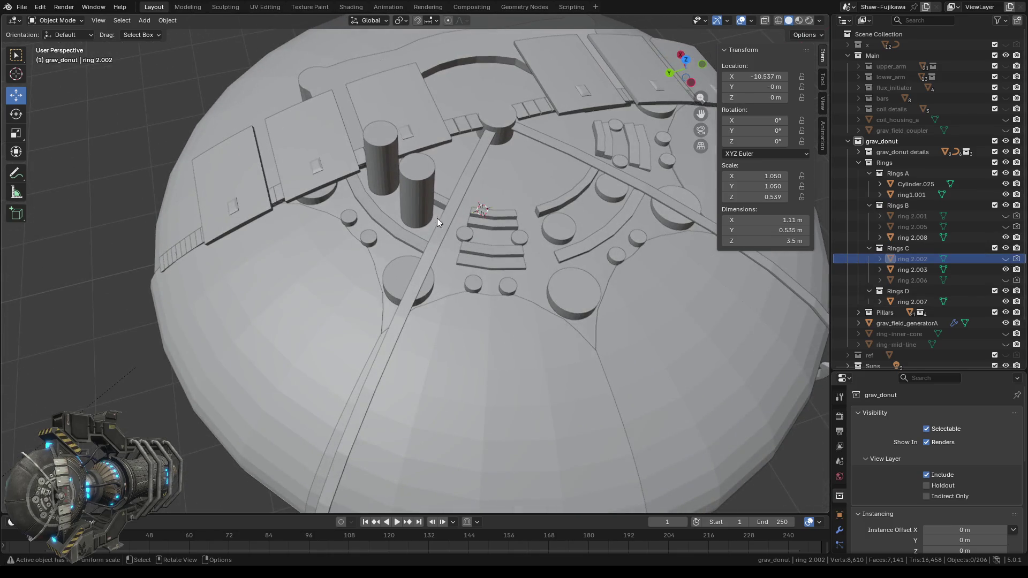
- Step the tall pillar Cylinder.020's height down from 5.1 m to about 3.5 m
{"action": "left_click", "coordinate": [416, 193]}
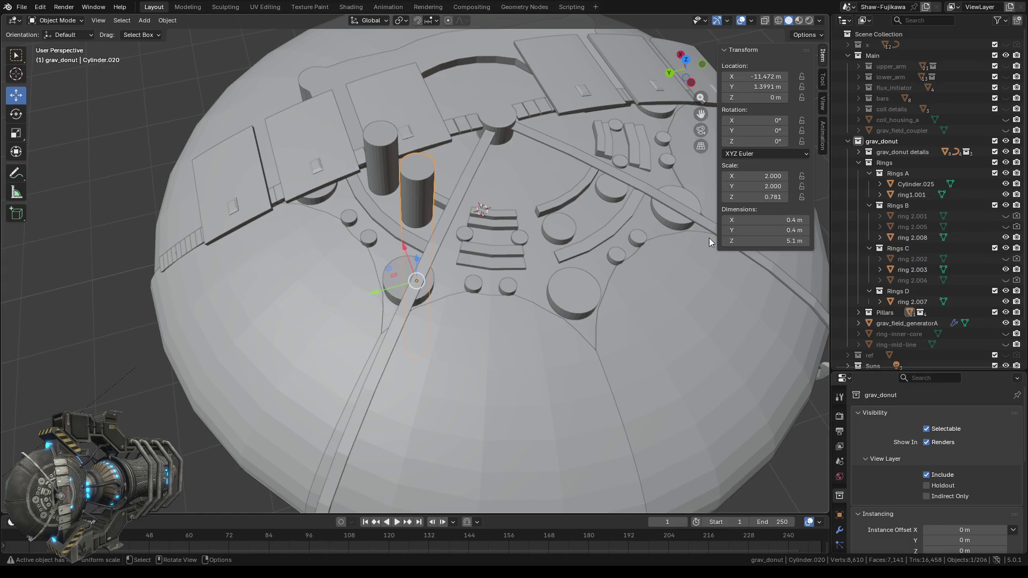
{"action": "left_click", "coordinate": [726, 241]}
{"action": "left_click", "coordinate": [726, 241]}
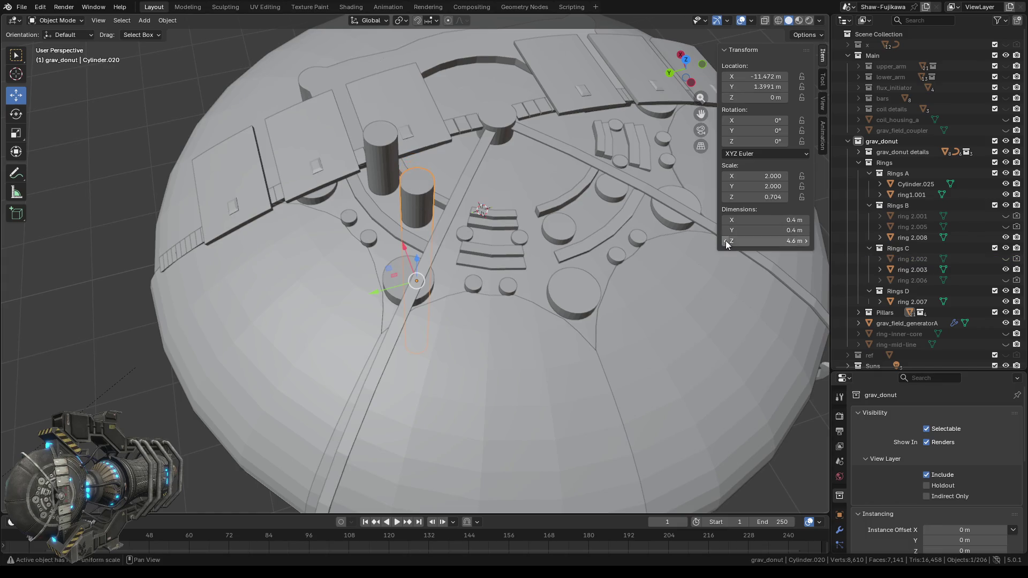
{"action": "left_click", "coordinate": [726, 241]}
{"action": "left_click", "coordinate": [725, 241]}
{"action": "left_click", "coordinate": [725, 241]}
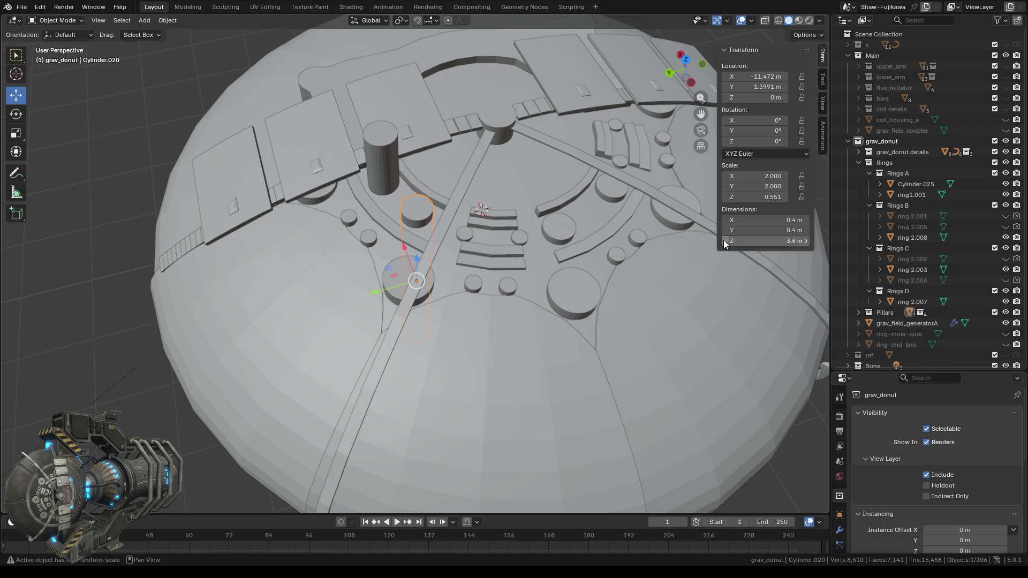
{"action": "left_click", "coordinate": [725, 241]}
{"action": "left_click", "coordinate": [725, 241]}
- Step the other tall pillar Cylinder.023's height down to 3.5 m
{"action": "left_click", "coordinate": [371, 166]}
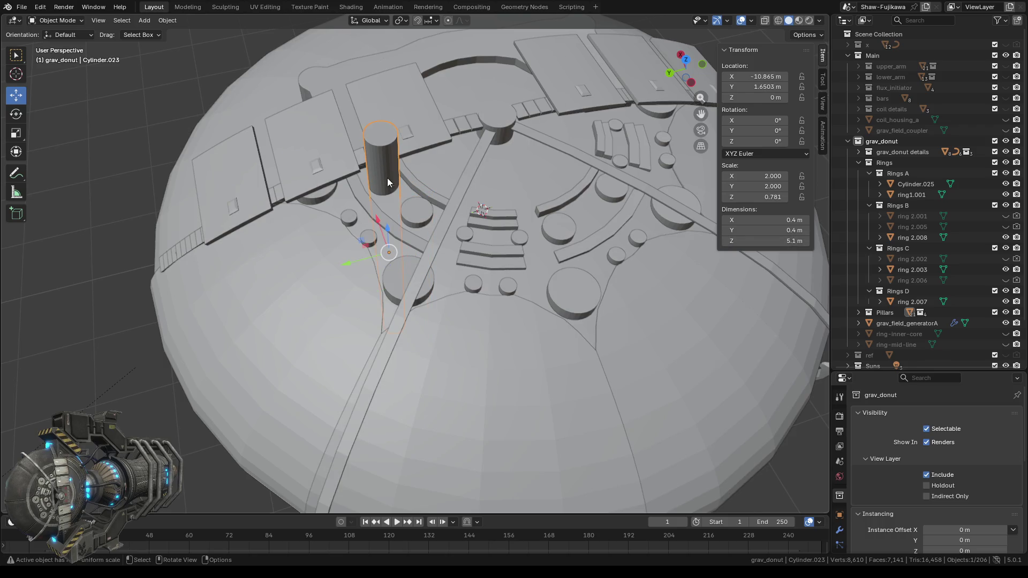
{"action": "left_click", "coordinate": [725, 242]}
{"action": "left_click", "coordinate": [725, 241]}
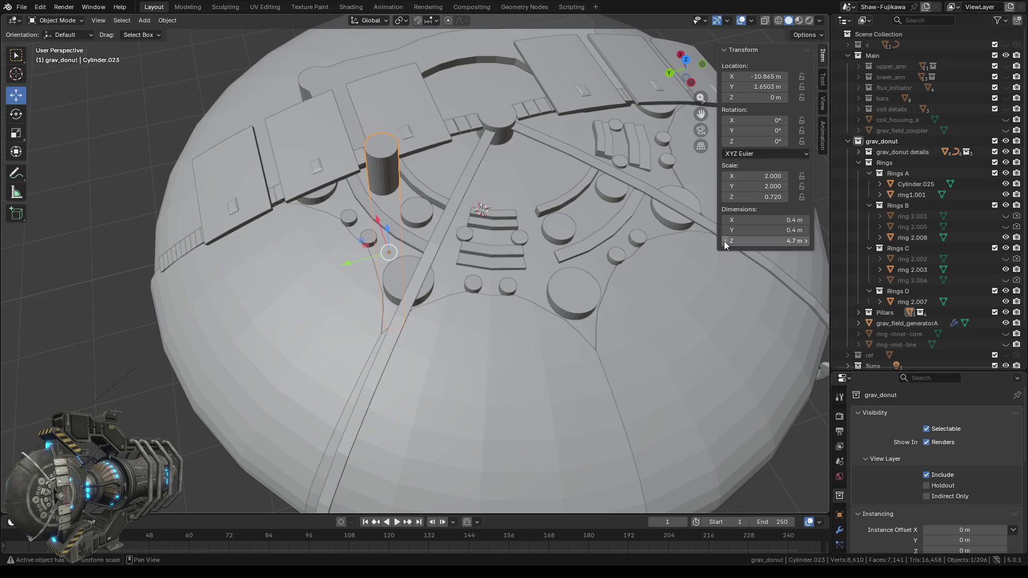
{"action": "left_click", "coordinate": [724, 241]}
{"action": "left_click", "coordinate": [725, 241]}
{"action": "left_click", "coordinate": [725, 241]}
{"action": "left_click", "coordinate": [725, 241]}
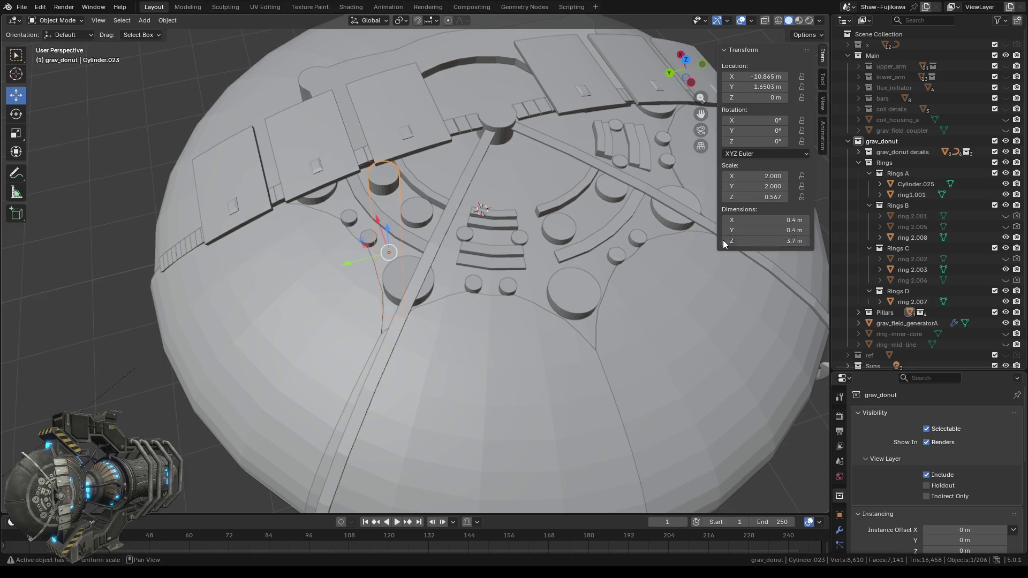
{"action": "left_click", "coordinate": [725, 241]}
{"action": "left_click", "coordinate": [724, 241]}
{"action": "middle_click_drag", "start_coordinate": [485, 275], "coordinate": [508, 288]}
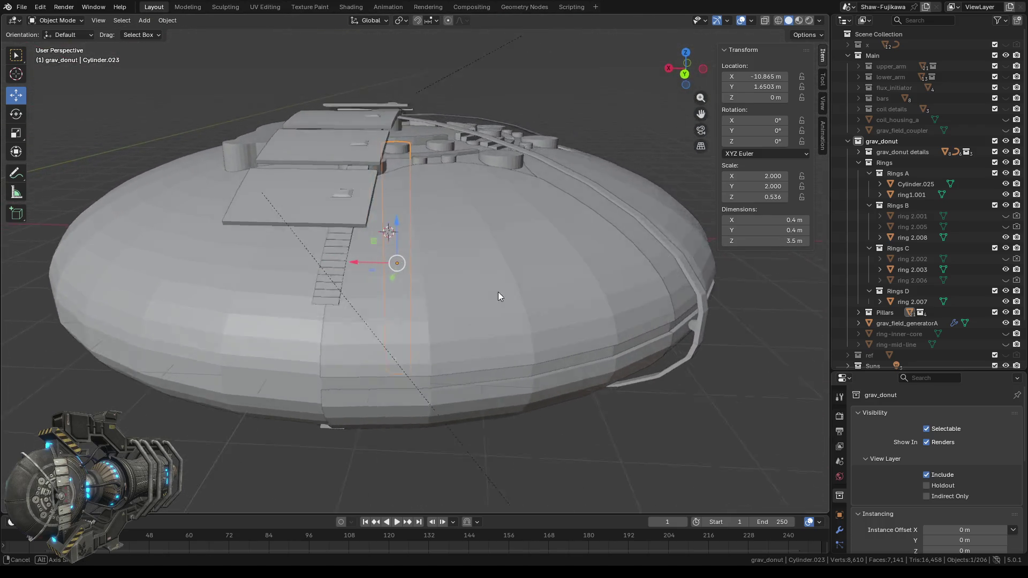
- Inspect the surface pillars Cylinder.009, .010, .014, .013, .015 and .002 one by one
{"action": "middle_click_drag", "start_coordinate": [507, 288], "coordinate": [467, 279]}
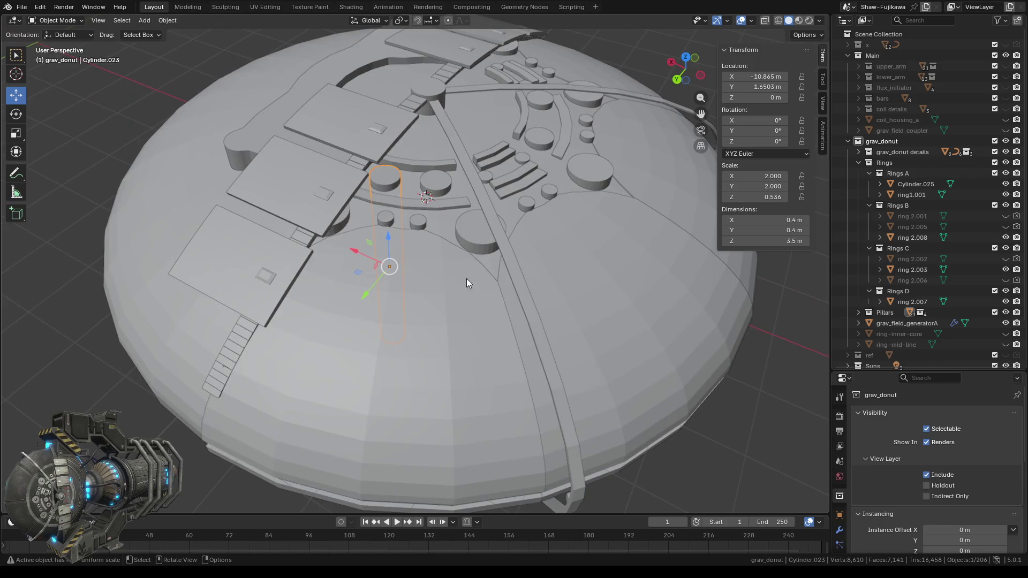
{"action": "left_click", "coordinate": [422, 224]}
{"action": "scroll", "coordinate": [393, 192], "scroll_direction": "up", "scroll_amount": 3}
{"action": "left_click", "coordinate": [393, 167]}
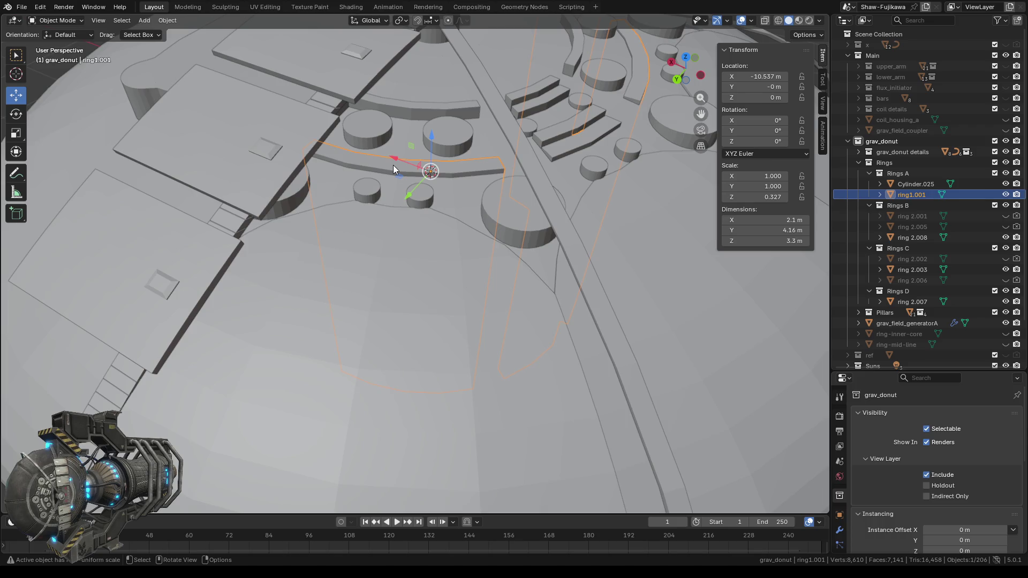
{"action": "left_click", "coordinate": [364, 194]}
{"action": "middle_click_drag", "start_coordinate": [364, 194], "coordinate": [412, 259]}
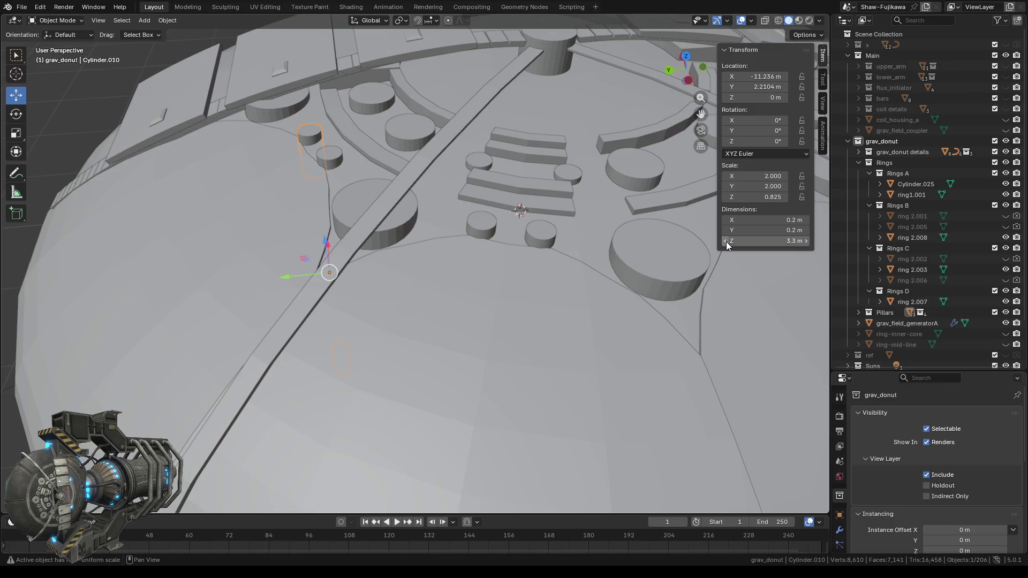
{"action": "left_click", "coordinate": [330, 158]}
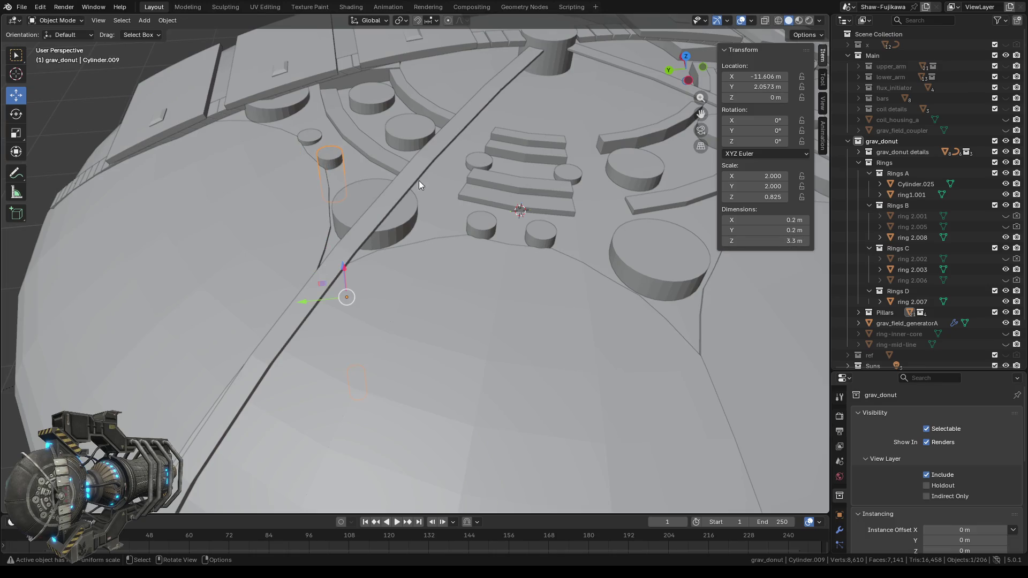
{"action": "left_click", "coordinate": [480, 225]}
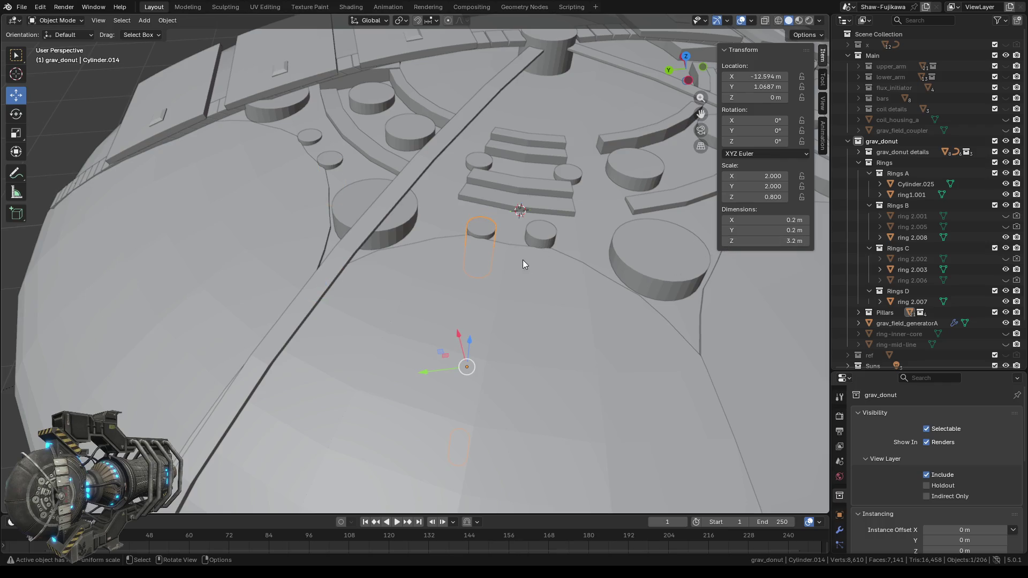
{"action": "left_click", "coordinate": [548, 236]}
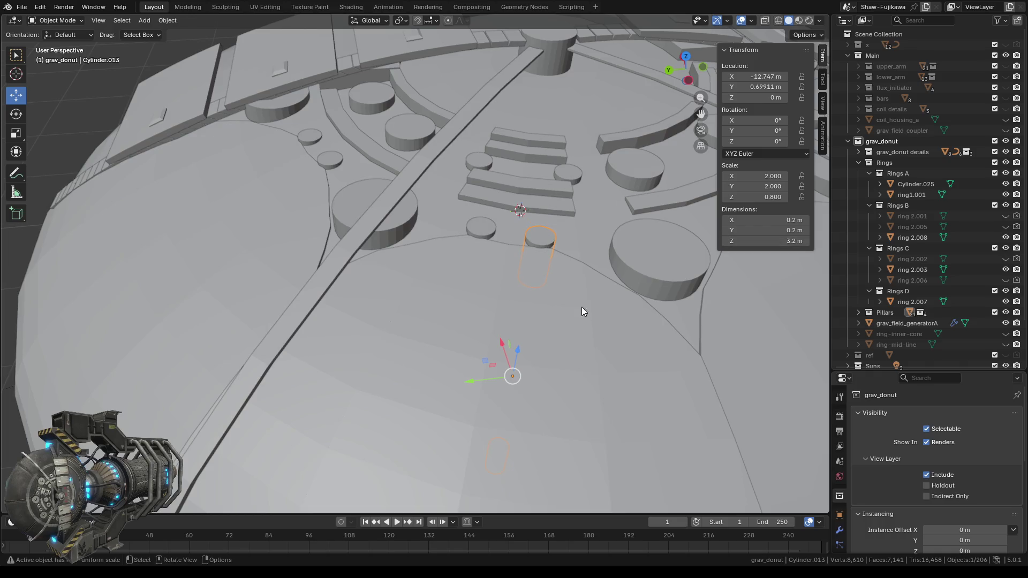
{"action": "middle_click_drag", "start_coordinate": [582, 308], "coordinate": [270, 279]}
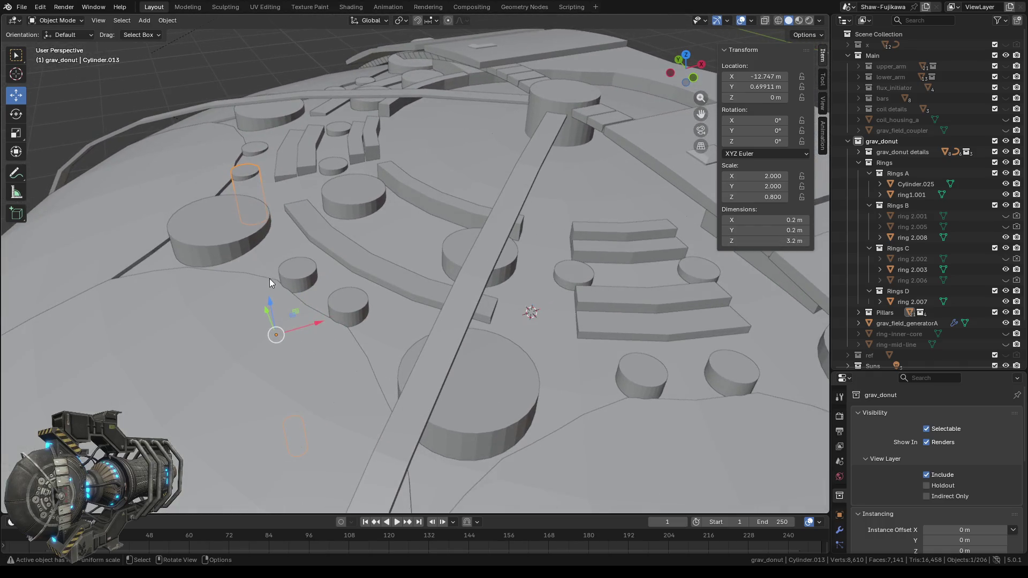
{"action": "left_click", "coordinate": [291, 271]}
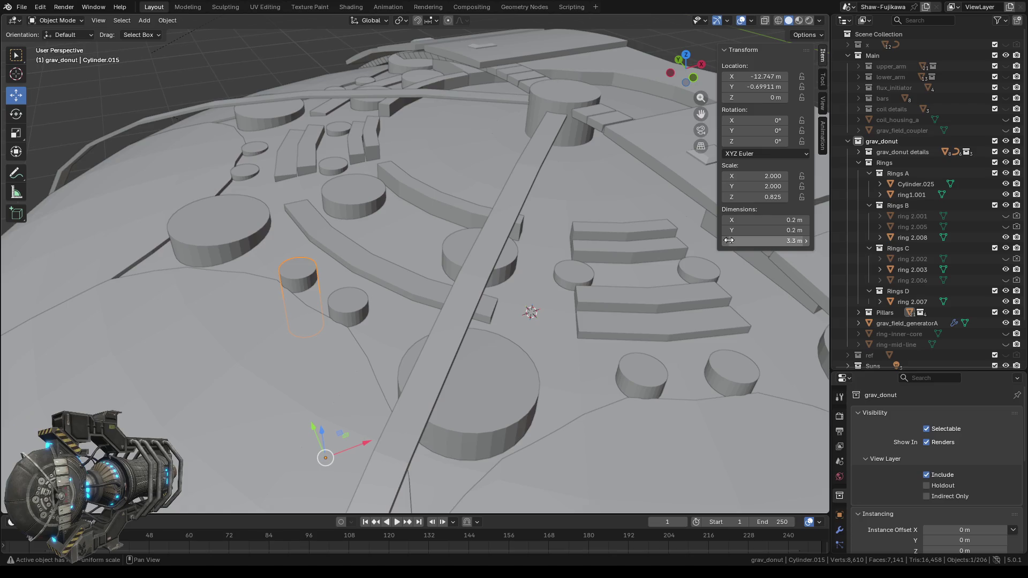
{"action": "left_click", "coordinate": [350, 310]}
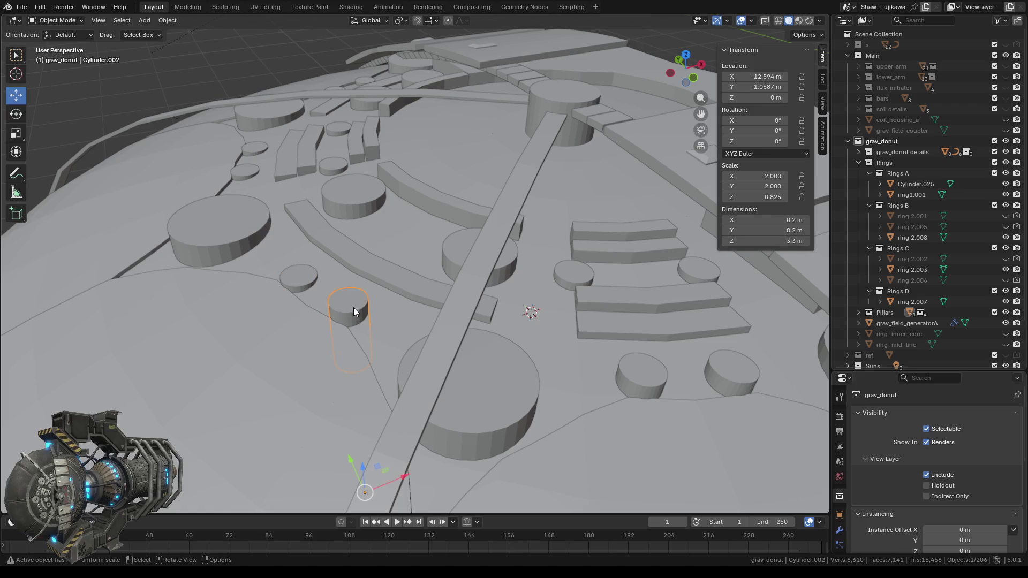
- Set pillar Cylinder.016's Dimensions Z to 3.2 m
{"action": "left_click", "coordinate": [643, 381]}
{"action": "left_click", "coordinate": [727, 240]}
{"action": "type", "text": "3.2"}
{"action": "key", "text": "Return"}
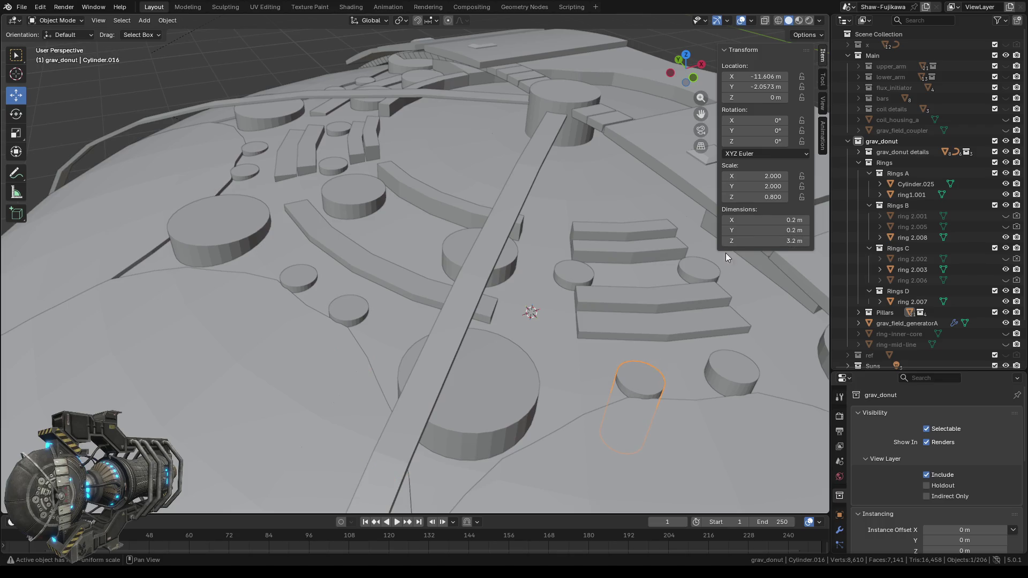
{"action": "left_click", "coordinate": [741, 376]}
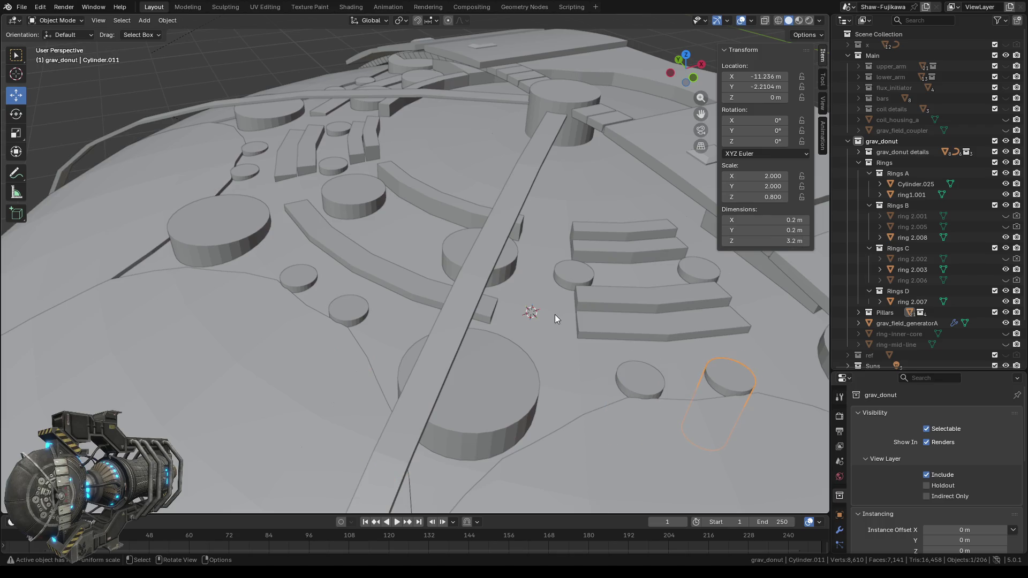
{"action": "scroll", "coordinate": [556, 313], "scroll_direction": "down", "scroll_amount": 2}
{"action": "middle_click_drag", "start_coordinate": [556, 313], "coordinate": [603, 335]}
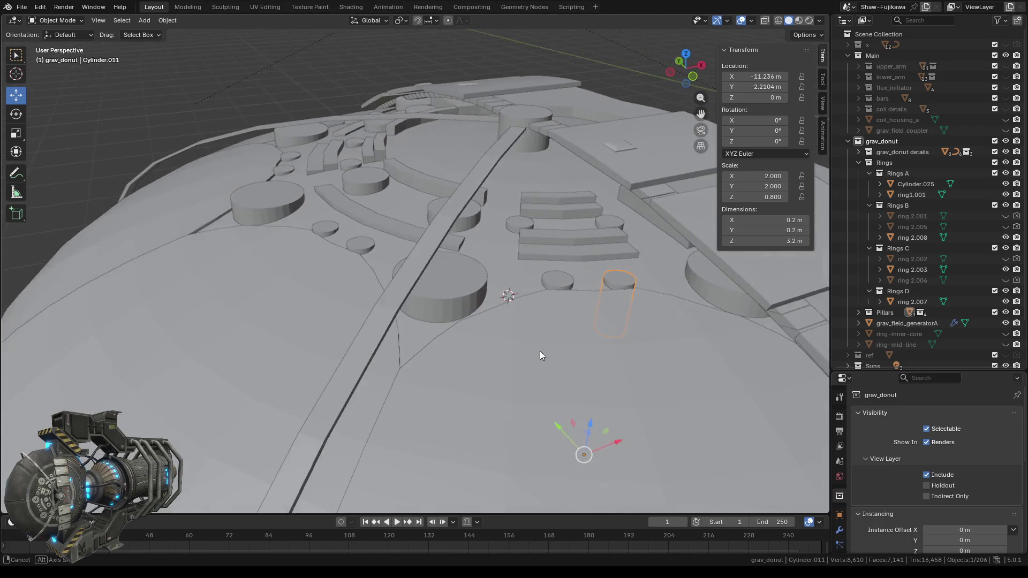
{"action": "left_click", "coordinate": [710, 281]}
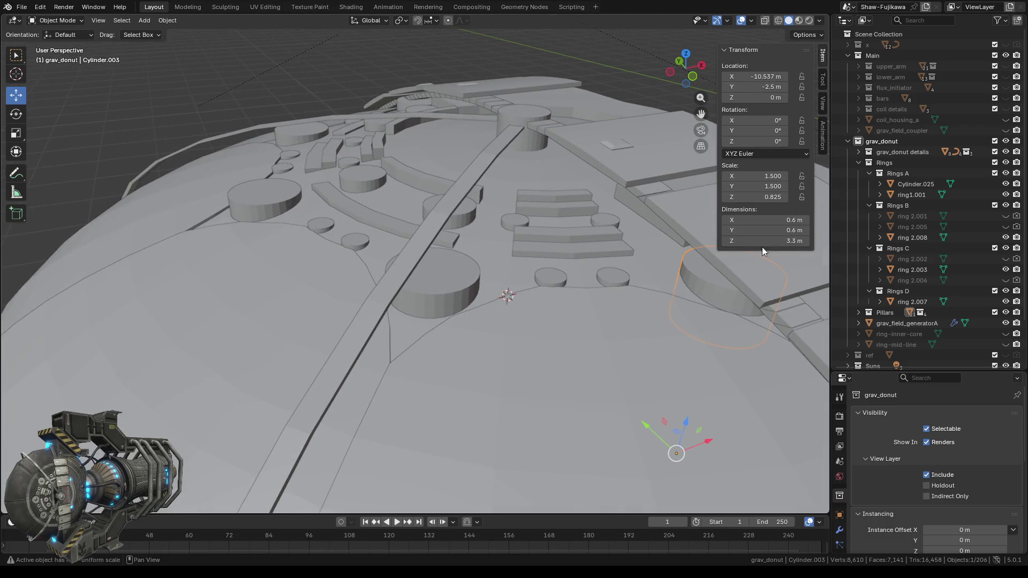
- Step the large Cylinder.003's height down to 3.2 m
{"action": "middle_click_drag", "start_coordinate": [608, 389], "coordinate": [579, 357]}
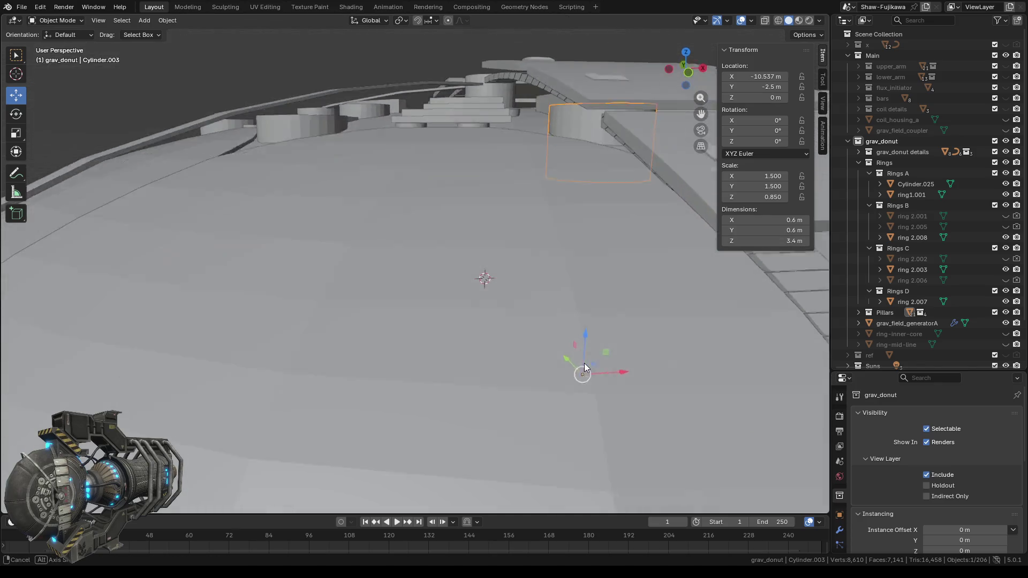
{"action": "mouse_move", "coordinate": [587, 358]}
{"action": "middle_mouse_down"}
{"action": "mouse_move", "coordinate": [693, 367]}
{"action": "mouse_move", "coordinate": [476, 290]}
{"action": "middle_mouse_up"}
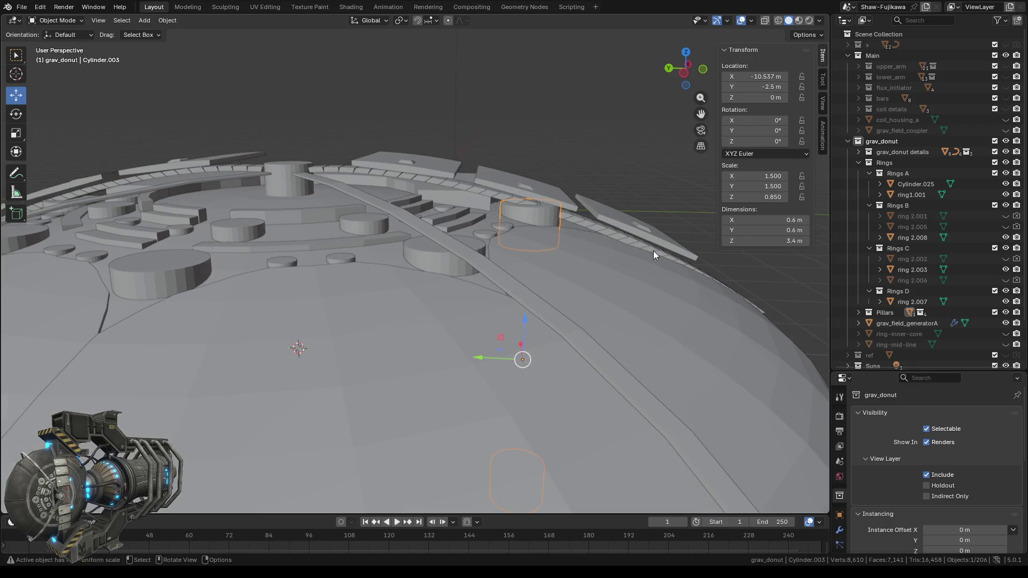
{"action": "left_click", "coordinate": [725, 241]}
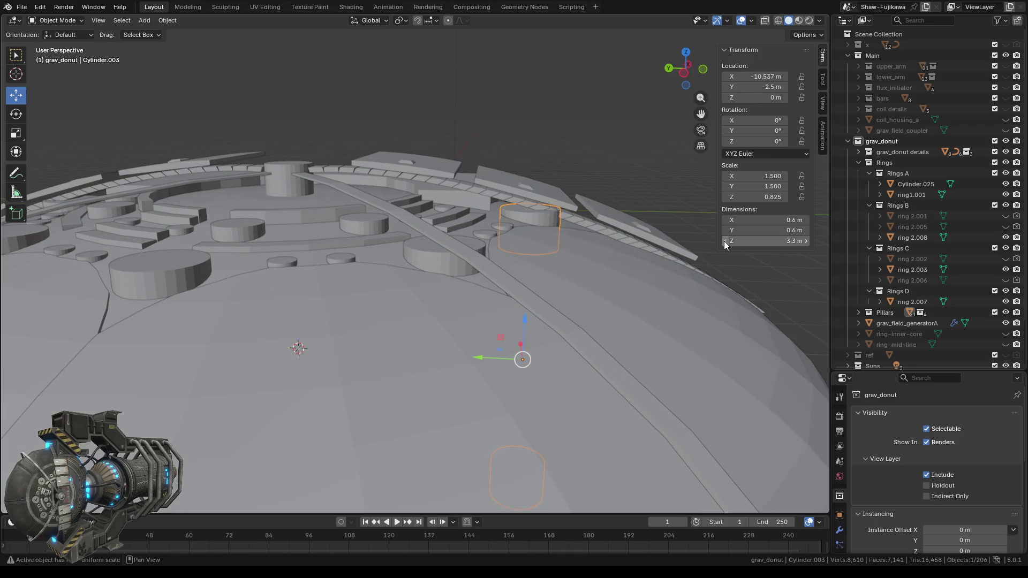
{"action": "middle_click_drag", "start_coordinate": [281, 352], "coordinate": [298, 367]}
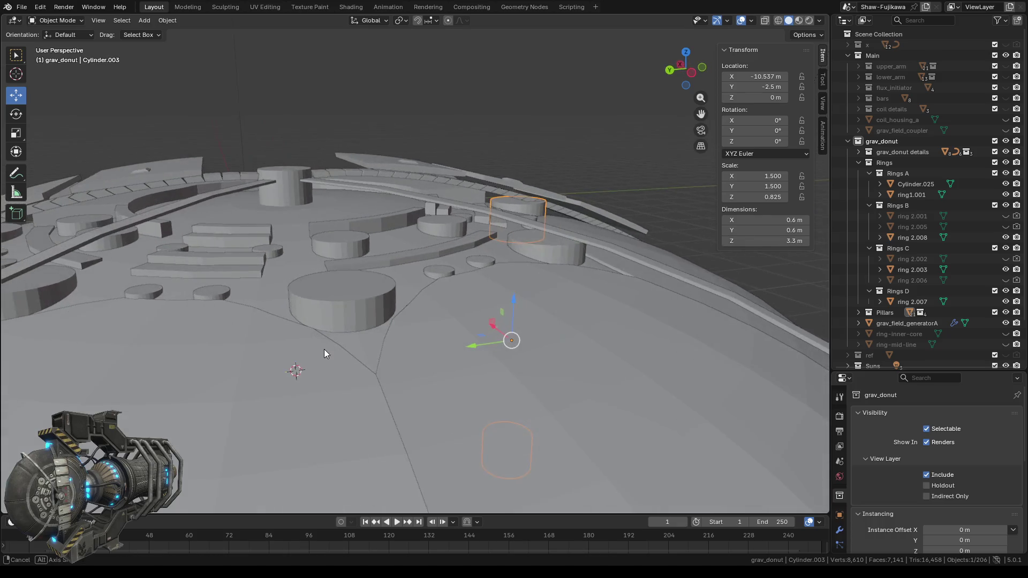
{"action": "left_click", "coordinate": [725, 241]}
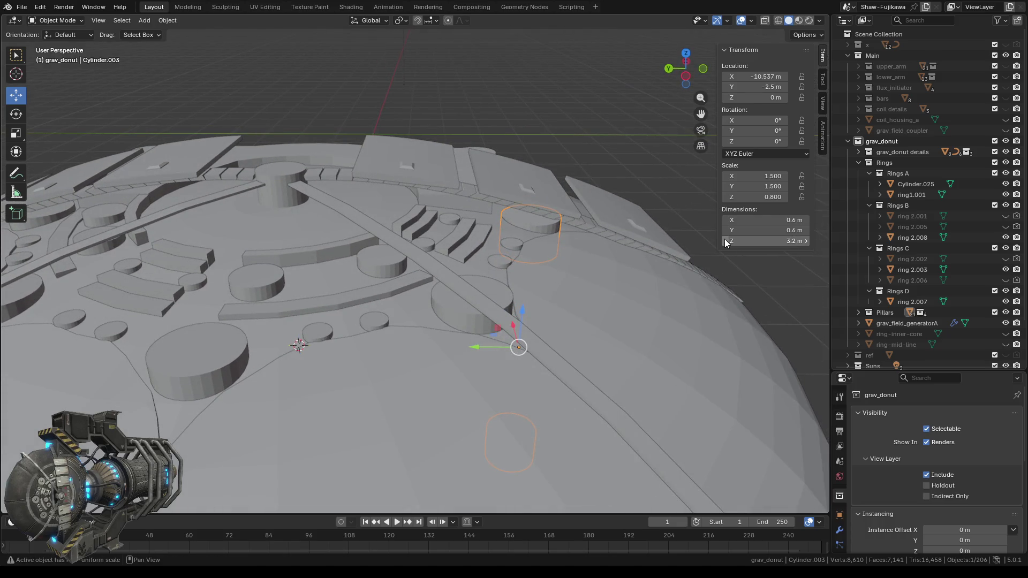
- Check Cylinder.004 and .006, then lower Cylinder.007 and Cylinder.008 to 3.2 m
{"action": "left_click", "coordinate": [459, 307]}
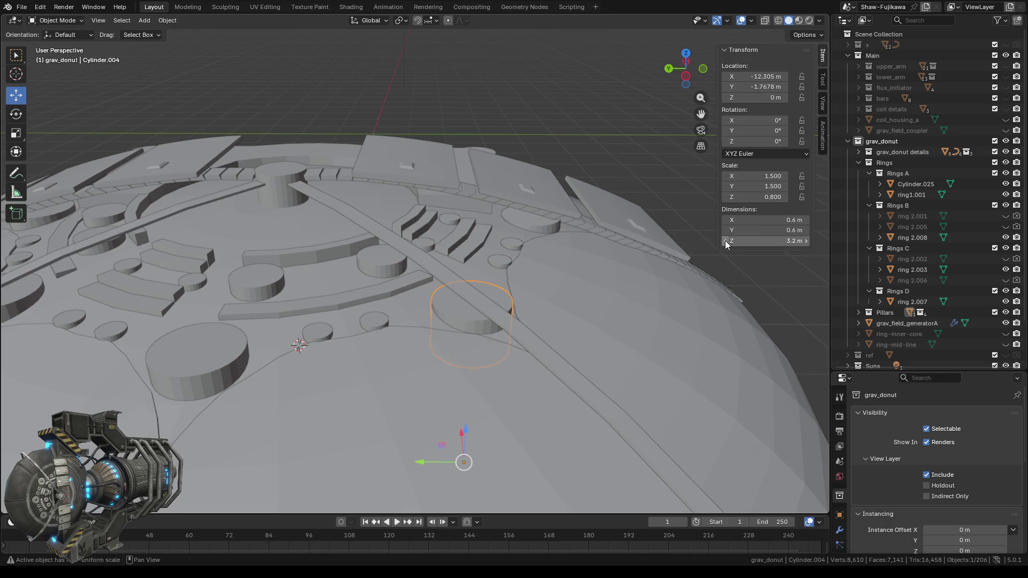
{"action": "middle_click_drag", "start_coordinate": [426, 409], "coordinate": [466, 399]}
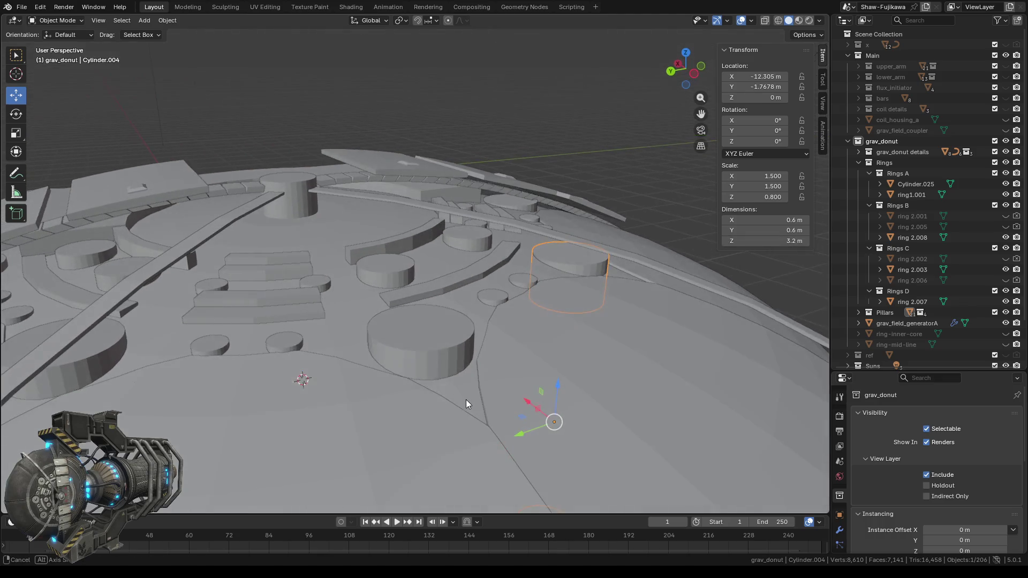
{"action": "left_click", "coordinate": [410, 347]}
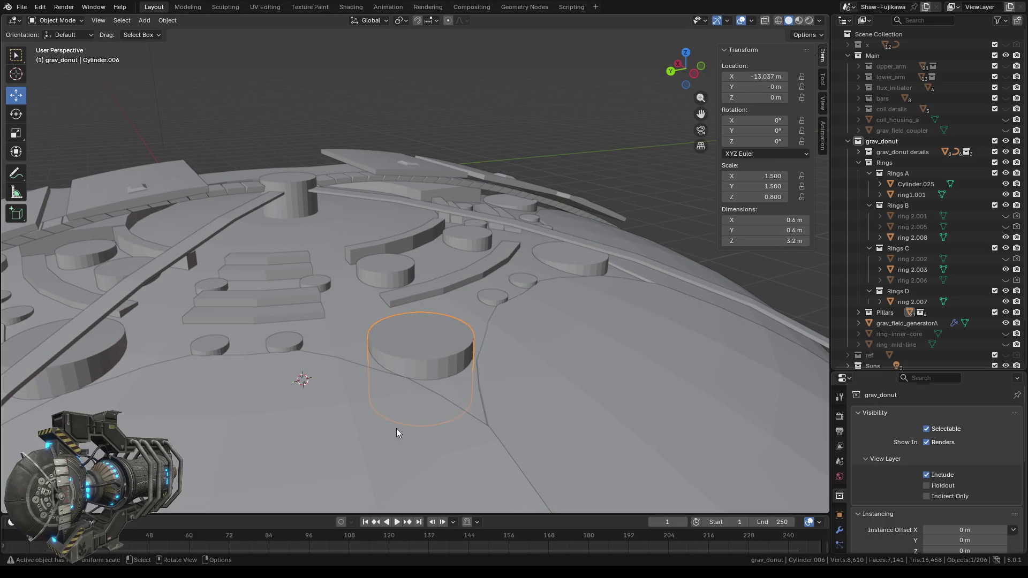
{"action": "middle_click_drag", "start_coordinate": [396, 433], "coordinate": [432, 348]}
{"action": "left_click", "coordinate": [468, 292]}
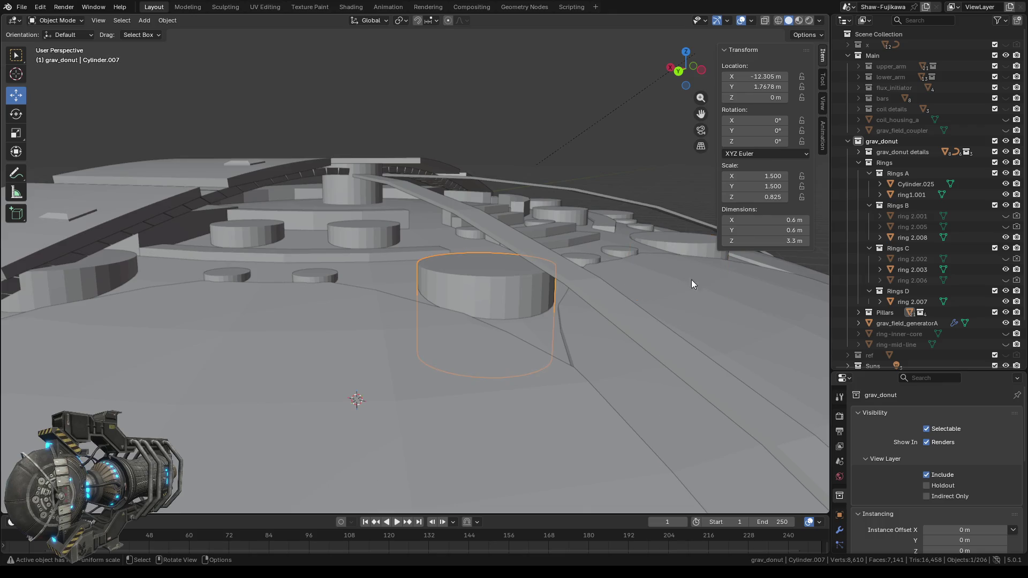
{"action": "left_click", "coordinate": [726, 240]}
{"action": "mouse_move", "coordinate": [311, 422]}
{"action": "middle_mouse_down"}
{"action": "mouse_move", "coordinate": [325, 430]}
{"action": "mouse_move", "coordinate": [172, 436]}
{"action": "middle_mouse_up"}
{"action": "left_click", "coordinate": [97, 396]}
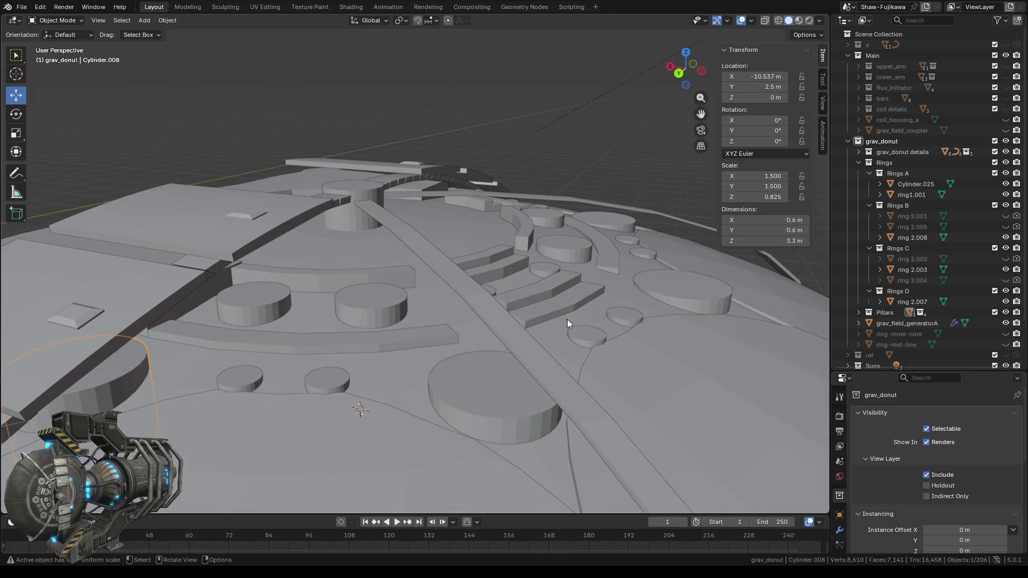
{"action": "left_click", "coordinate": [727, 241]}
{"action": "mouse_move", "coordinate": [537, 355]}
{"action": "middle_mouse_down"}
{"action": "mouse_move", "coordinate": [519, 368]}
{"action": "mouse_move", "coordinate": [572, 355]}
{"action": "mouse_move", "coordinate": [448, 418]}
{"action": "mouse_move", "coordinate": [403, 404]}
{"action": "middle_mouse_up"}
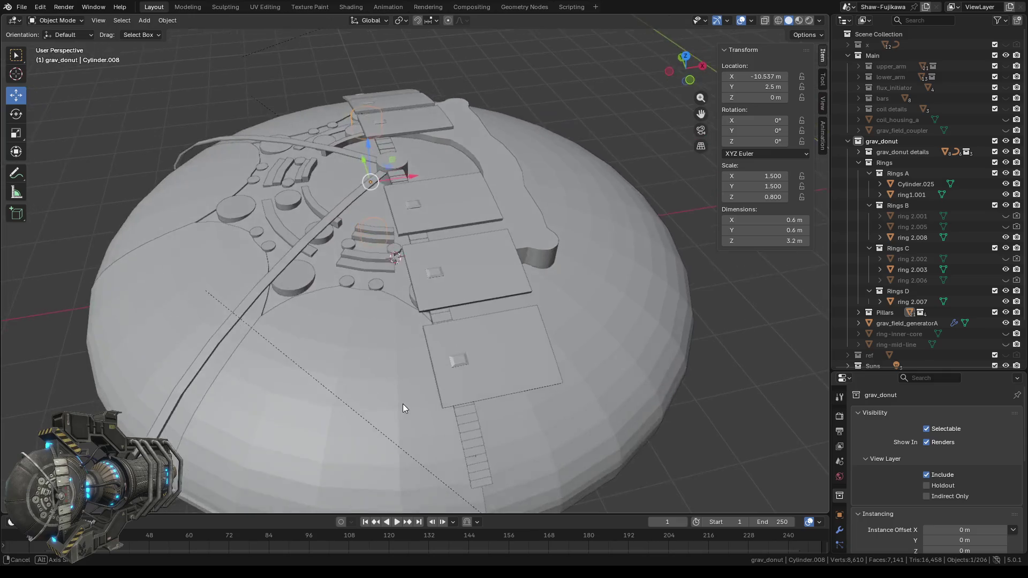
- Preview the dome in Rendered shading, then go back to Solid
{"action": "scroll", "coordinate": [403, 400], "scroll_direction": "down", "scroll_amount": 4}
{"action": "scroll", "coordinate": [428, 402], "scroll_direction": "up", "scroll_amount": 1}
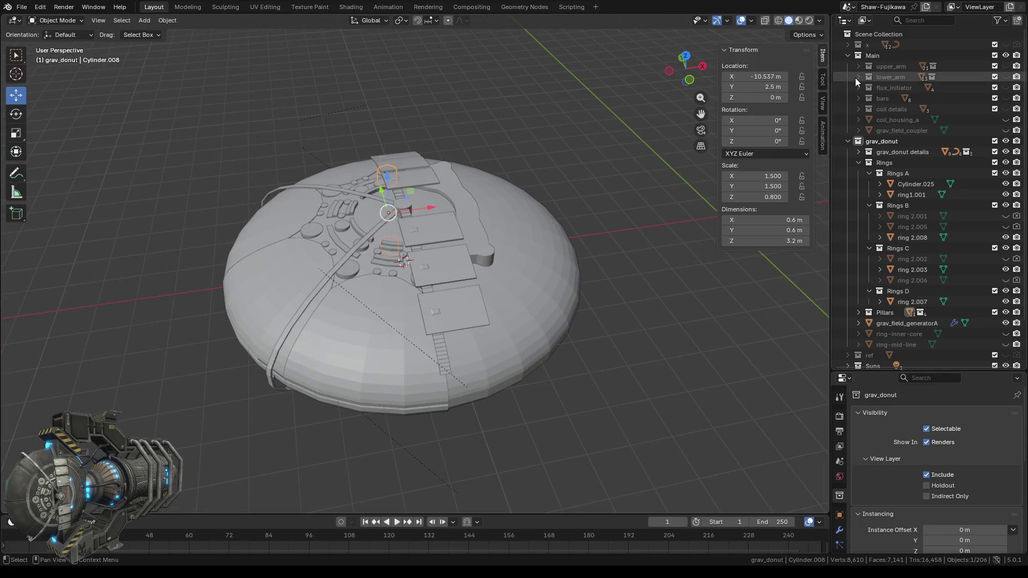
{"action": "left_click", "coordinate": [810, 21]}
{"action": "mouse_move", "coordinate": [384, 304]}
{"action": "middle_mouse_down"}
{"action": "mouse_move", "coordinate": [426, 342]}
{"action": "mouse_move", "coordinate": [568, 310]}
{"action": "mouse_move", "coordinate": [367, 339]}
{"action": "mouse_move", "coordinate": [352, 374]}
{"action": "middle_mouse_up"}
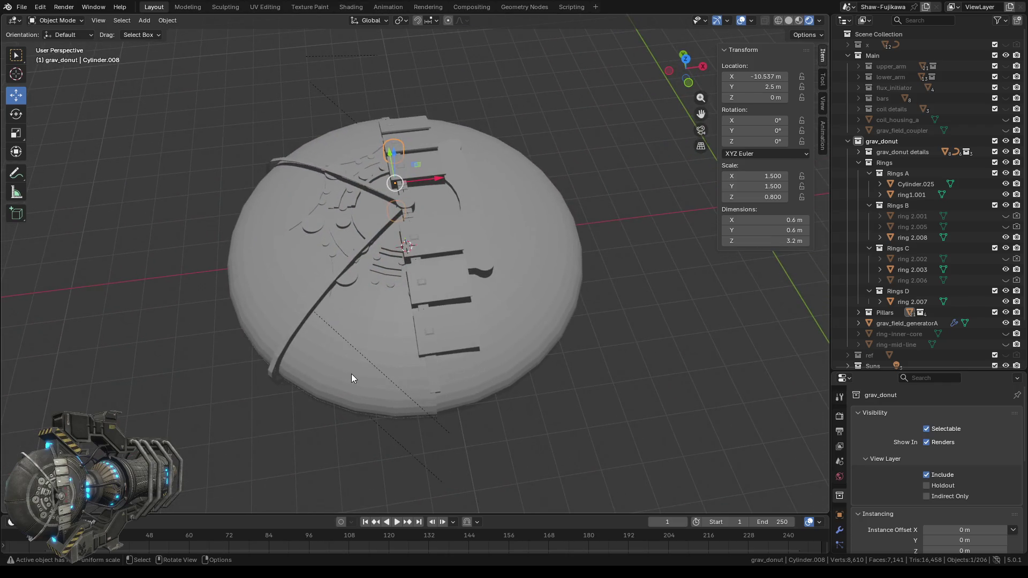
{"action": "left_click", "coordinate": [789, 20]}
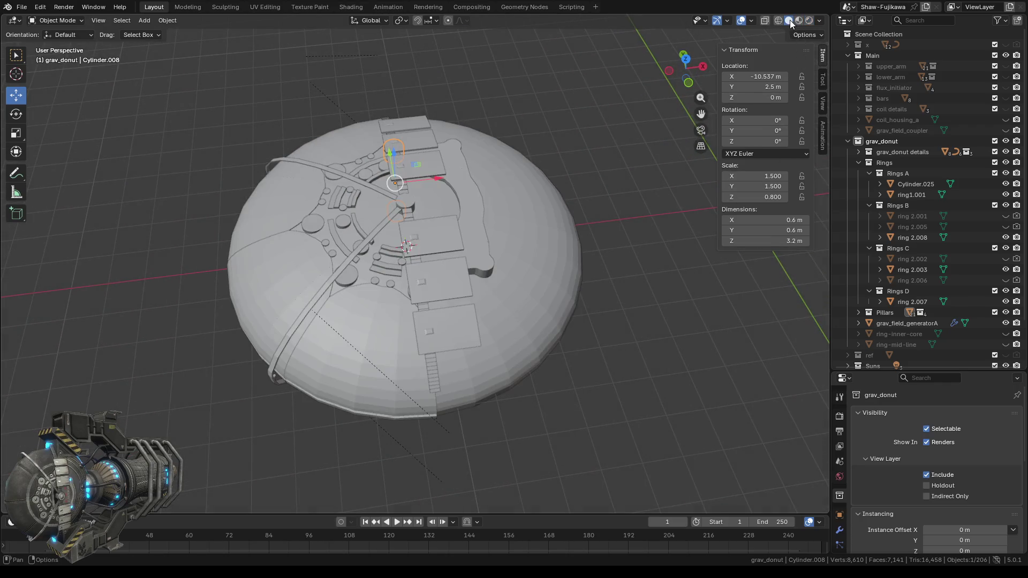
- Zoom toward the donut's centre at a tilted angle and select the grav_field_generatorA sphere
{"action": "scroll", "coordinate": [385, 304], "scroll_direction": "up", "scroll_amount": 2}
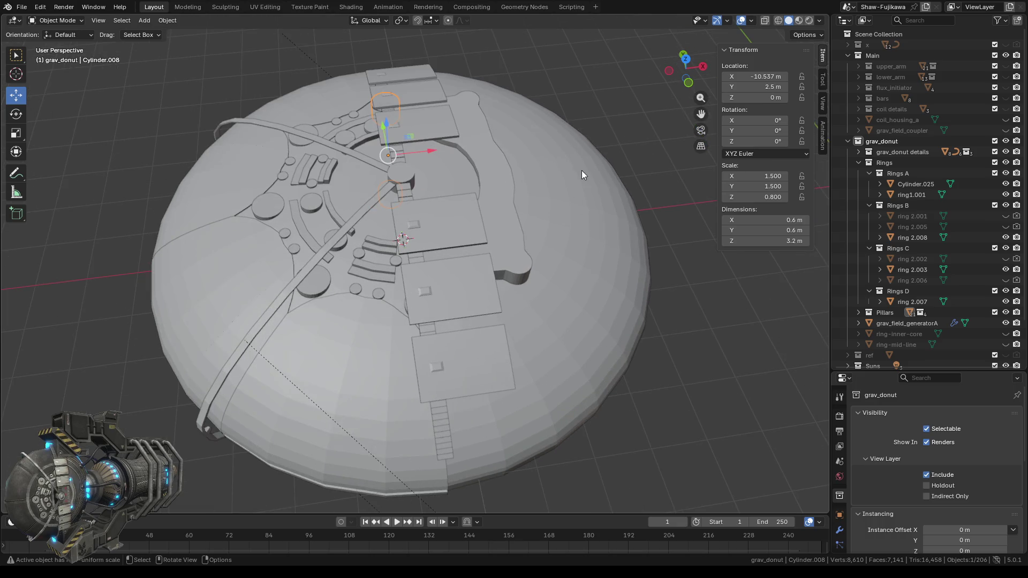
{"action": "middle_click_drag", "start_coordinate": [581, 171], "coordinate": [570, 206]}
{"action": "scroll", "coordinate": [554, 228], "scroll_direction": "down", "scroll_amount": 3}
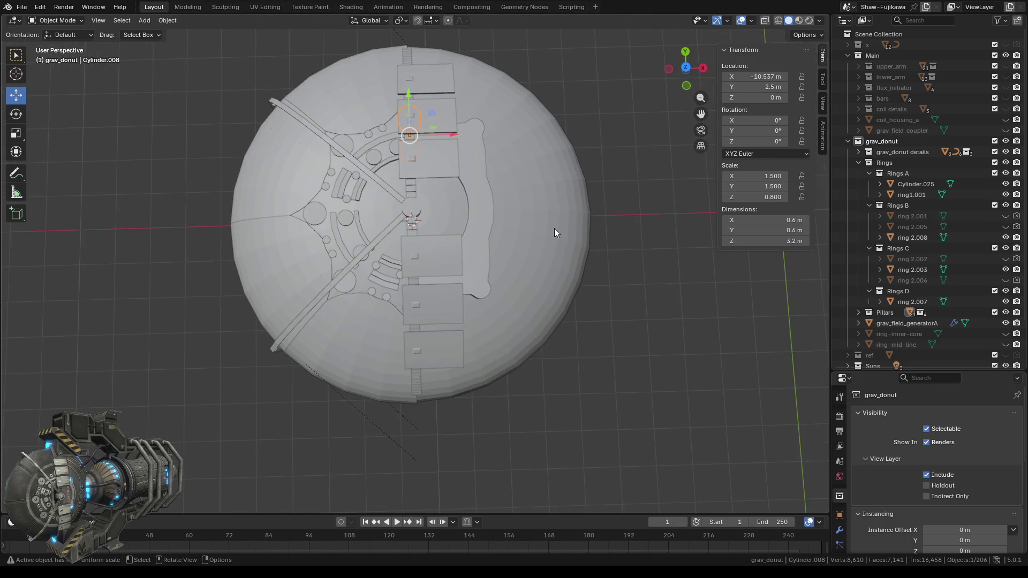
{"action": "scroll", "coordinate": [490, 193], "scroll_direction": "up", "scroll_amount": 1}
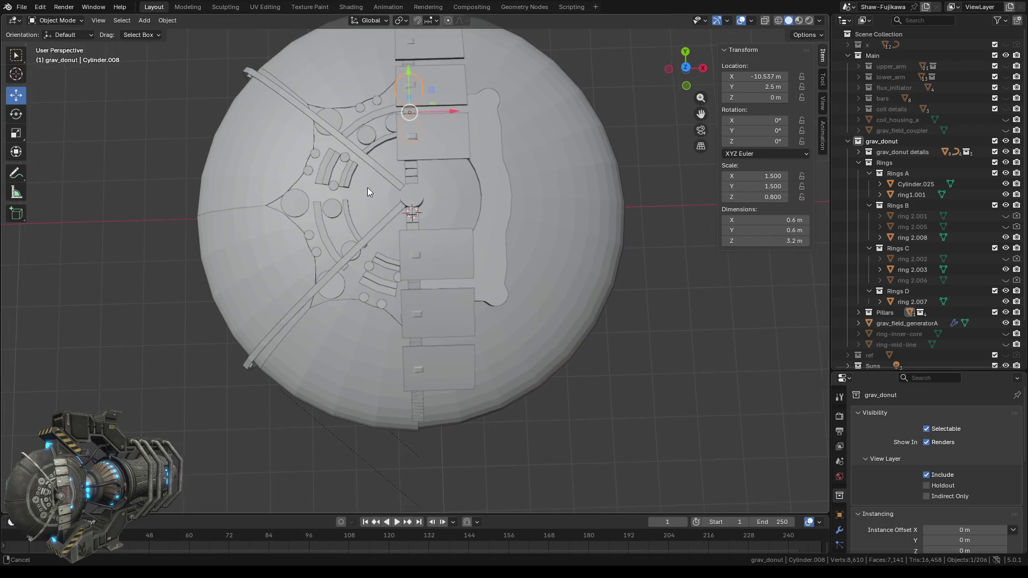
{"action": "middle_click_drag", "start_coordinate": [438, 224], "coordinate": [477, 291]}
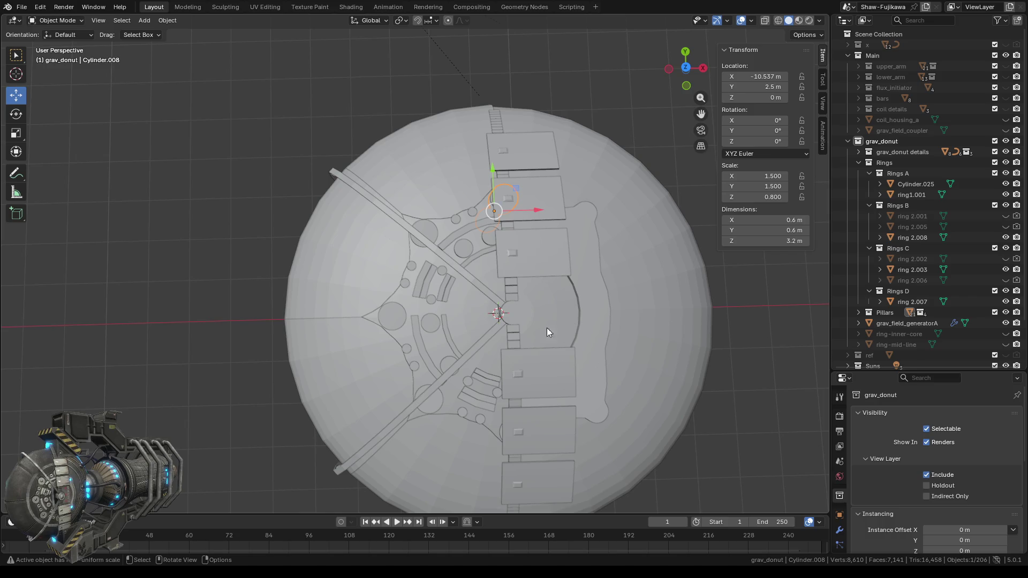
{"action": "middle_click_drag", "start_coordinate": [390, 284], "coordinate": [333, 286], "text": "shift"}
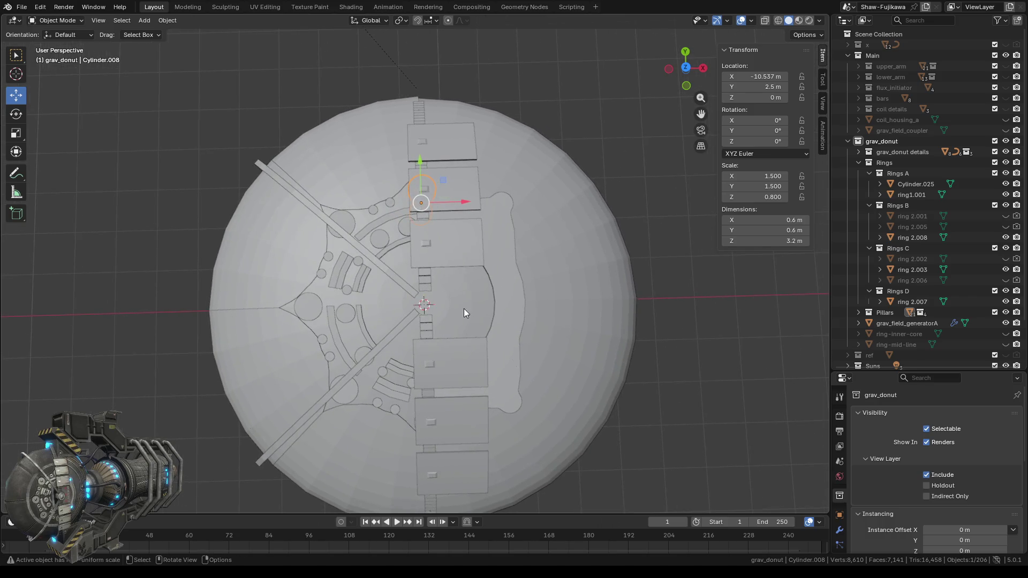
{"action": "scroll", "coordinate": [463, 300], "scroll_direction": "up", "scroll_amount": 2}
{"action": "mouse_move", "coordinate": [351, 355]}
{"action": "middle_mouse_down"}
{"action": "mouse_move", "coordinate": [484, 266]}
{"action": "mouse_move", "coordinate": [355, 330]}
{"action": "middle_mouse_up"}
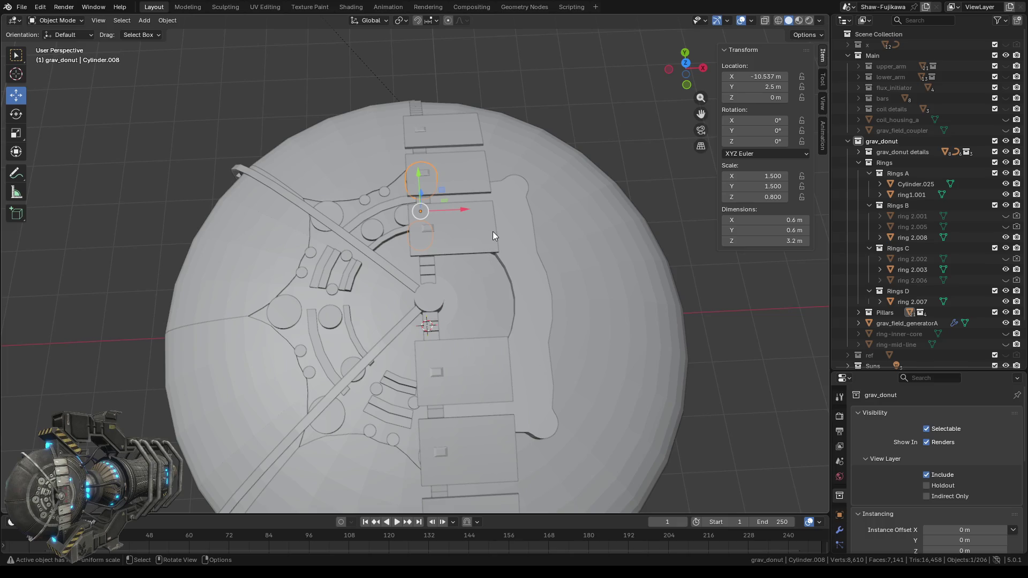
{"action": "left_click", "coordinate": [613, 279]}
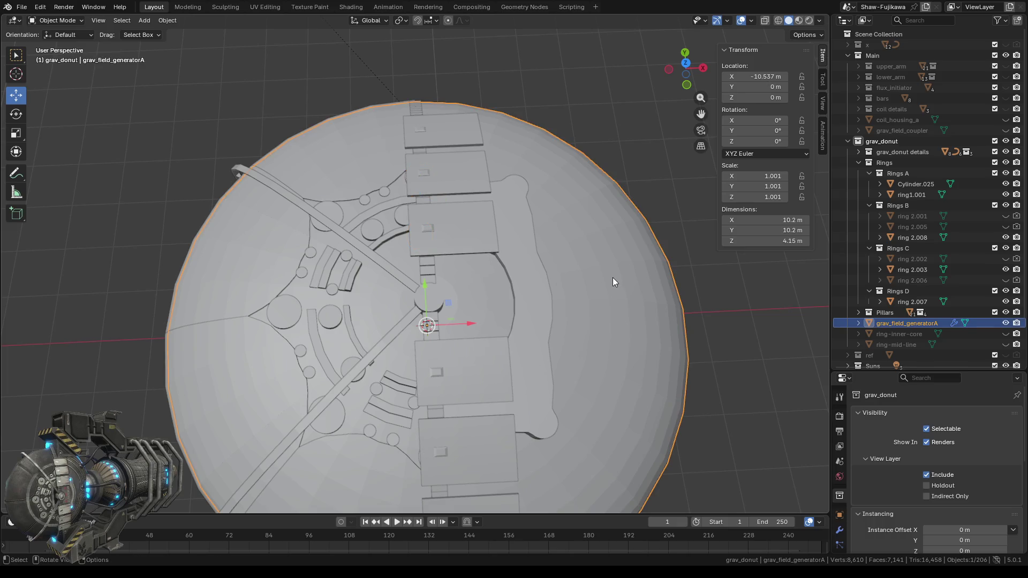
- Enter Edit Mode on the sphere and snap the 3D cursor to the selected vertices
{"action": "key", "text": "Tab"}
{"action": "mouse_move", "coordinate": [604, 284]}
{"action": "middle_mouse_down"}
{"action": "mouse_move", "coordinate": [576, 379]}
{"action": "mouse_move", "coordinate": [620, 319]}
{"action": "middle_mouse_up"}
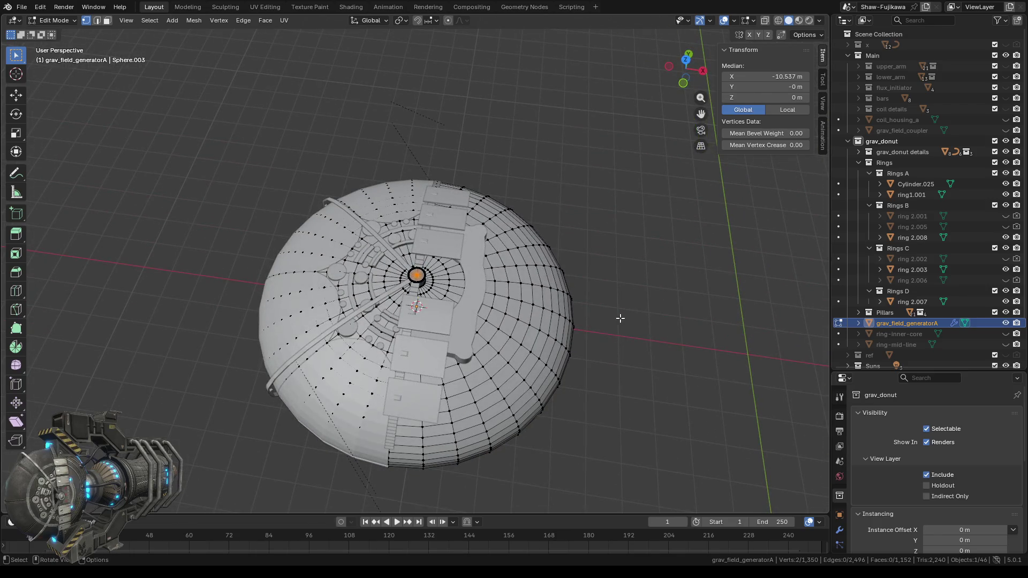
{"action": "right_click", "coordinate": [620, 319]}
{"action": "mouse_move", "coordinate": [576, 267]}
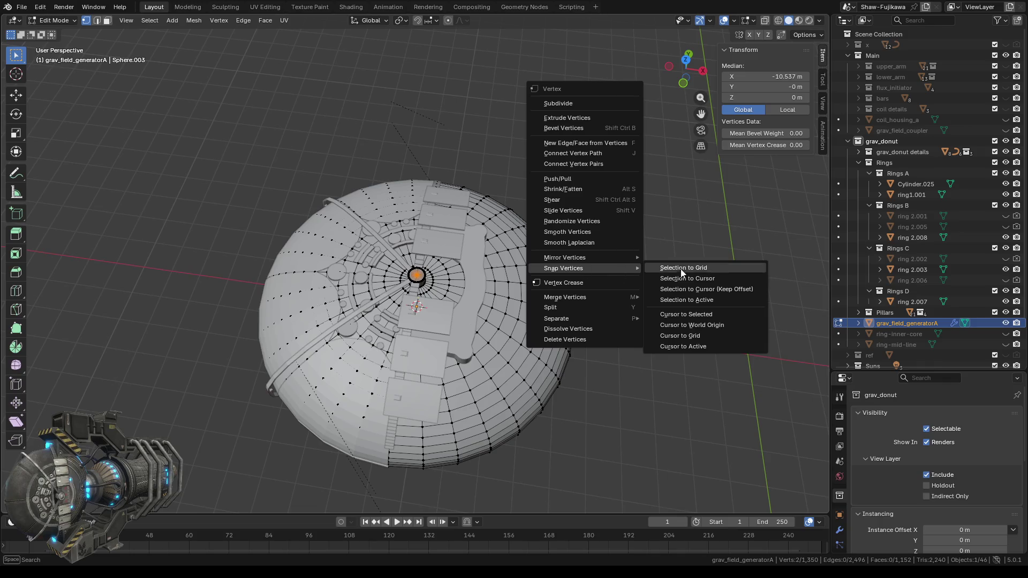
{"action": "left_click", "coordinate": [689, 318]}
- Select the top cap's centre vertex, snap the cursor there (Z 2.0748 m), and return to Object Mode
{"action": "mouse_move", "coordinate": [551, 373]}
{"action": "middle_mouse_down"}
{"action": "mouse_move", "coordinate": [572, 352]}
{"action": "mouse_move", "coordinate": [527, 316]}
{"action": "mouse_move", "coordinate": [490, 347]}
{"action": "mouse_move", "coordinate": [529, 269]}
{"action": "middle_mouse_up"}
{"action": "scroll", "coordinate": [573, 352], "scroll_direction": "up", "scroll_amount": 4}
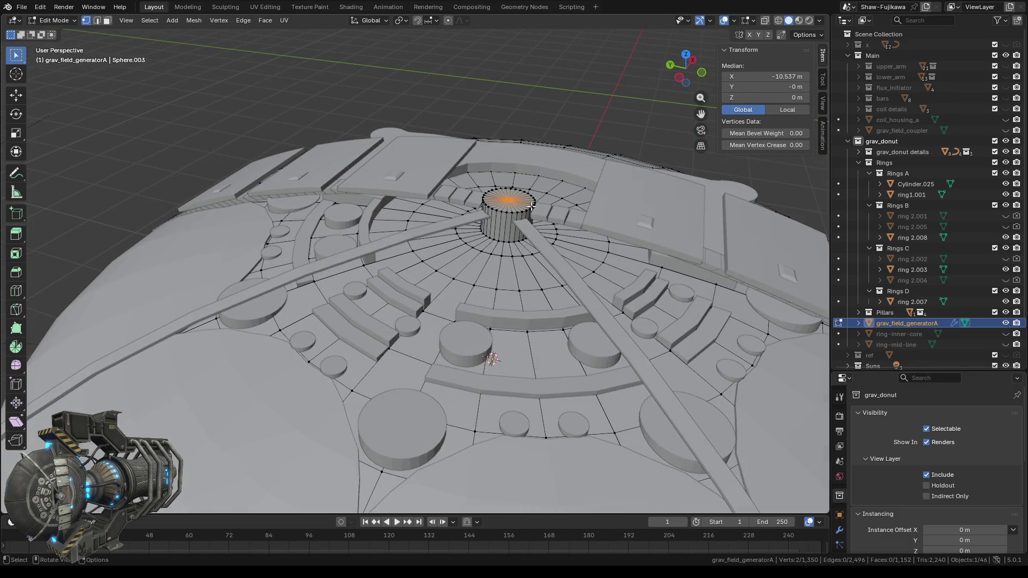
{"action": "left_click", "coordinate": [514, 201]}
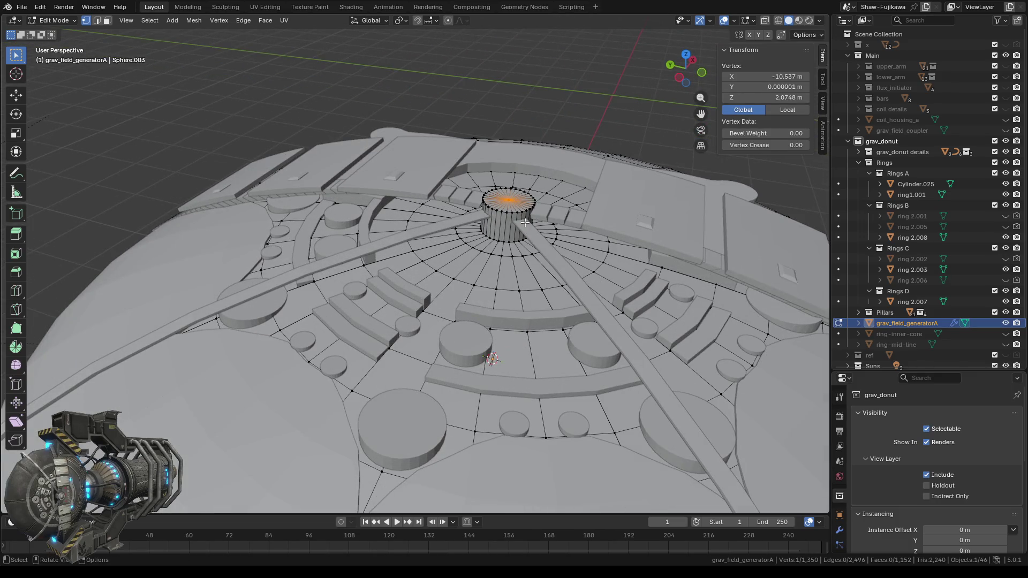
{"action": "scroll", "coordinate": [500, 296], "scroll_direction": "down", "scroll_amount": 2}
{"action": "scroll", "coordinate": [500, 296], "scroll_direction": "down", "scroll_amount": 2}
{"action": "middle_click_drag", "start_coordinate": [500, 296], "coordinate": [507, 403]}
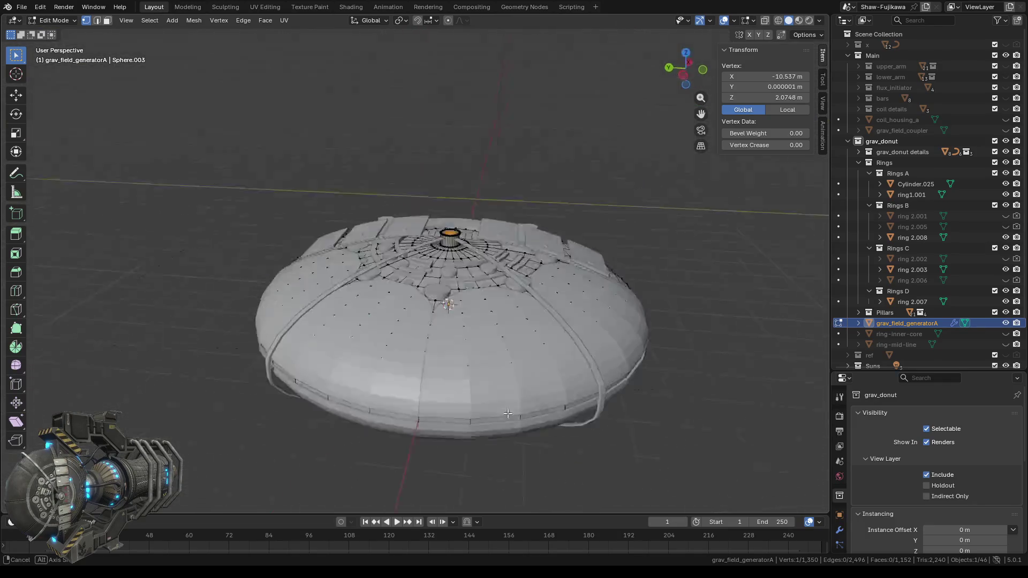
{"action": "key", "text": "ctrl+v"}
{"action": "mouse_move", "coordinate": [418, 158]}
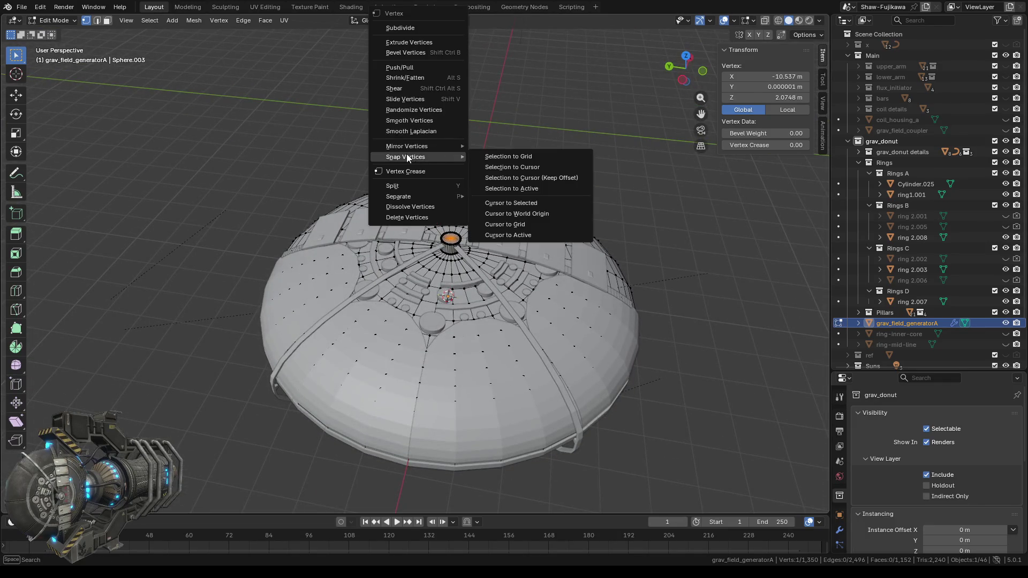
{"action": "left_click", "coordinate": [531, 203]}
{"action": "scroll", "coordinate": [508, 244], "scroll_direction": "up", "scroll_amount": 2}
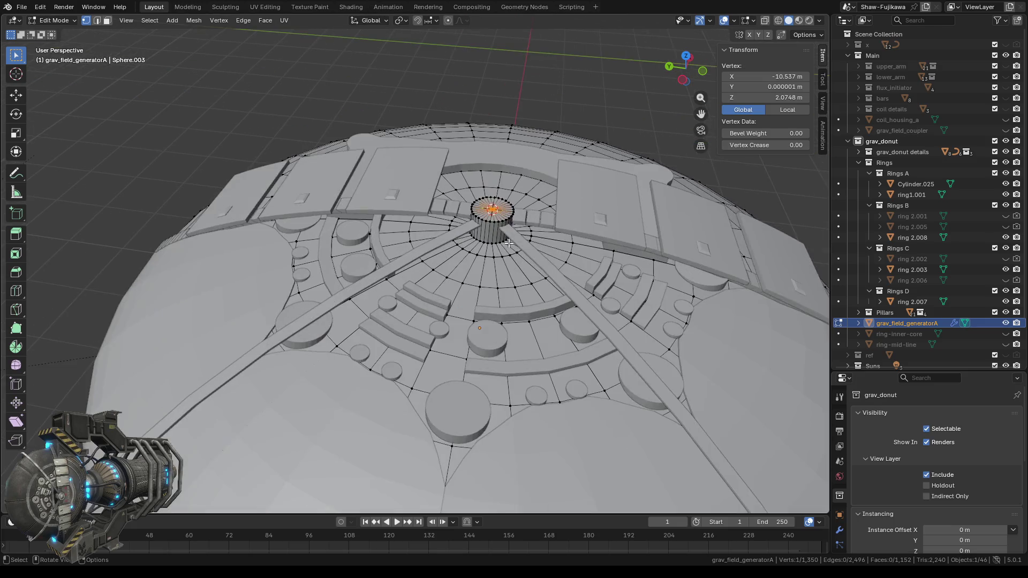
{"action": "scroll", "coordinate": [498, 245], "scroll_direction": "up", "scroll_amount": 2}
{"action": "key", "text": "Tab"}
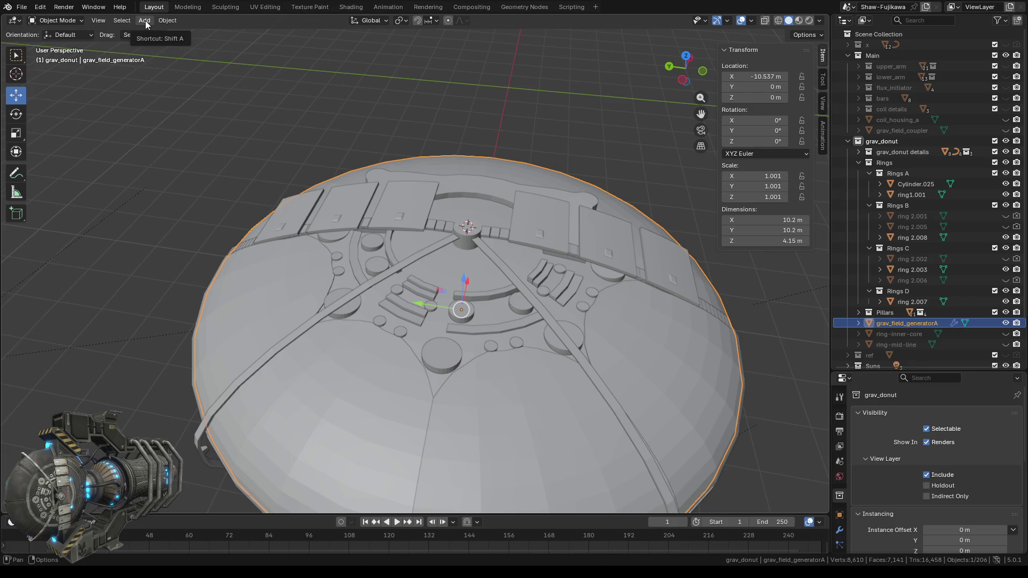
- Add a cube at the 3D cursor and switch to Top Orthographic view
{"action": "left_click", "coordinate": [145, 21]}
{"action": "mouse_move", "coordinate": [171, 33]}
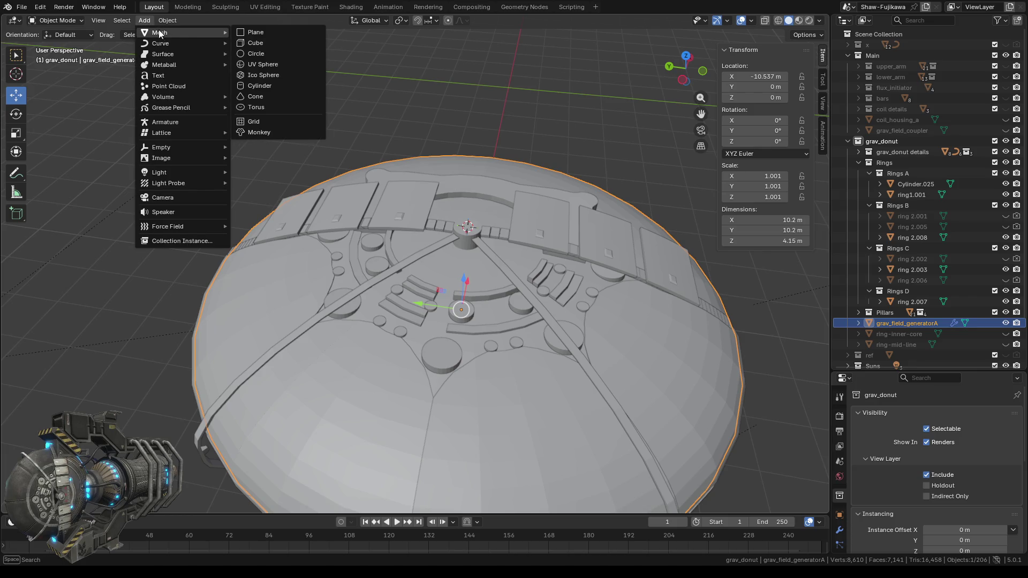
{"action": "left_click", "coordinate": [262, 43]}
{"action": "middle_click_drag", "start_coordinate": [414, 102], "coordinate": [525, 312]}
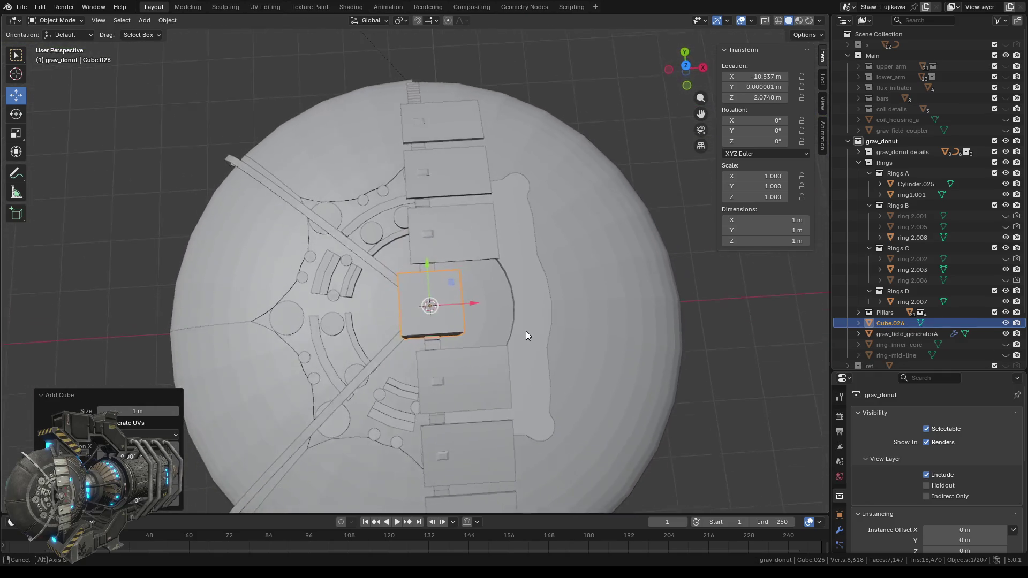
{"action": "left_click", "coordinate": [686, 66]}
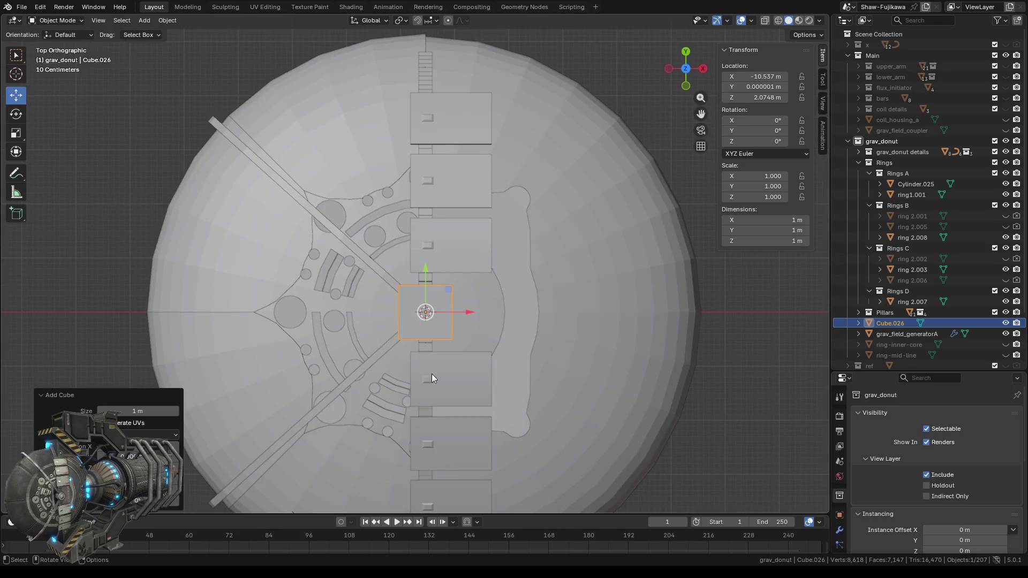
{"action": "scroll", "coordinate": [432, 373], "scroll_direction": "up", "scroll_amount": 1}
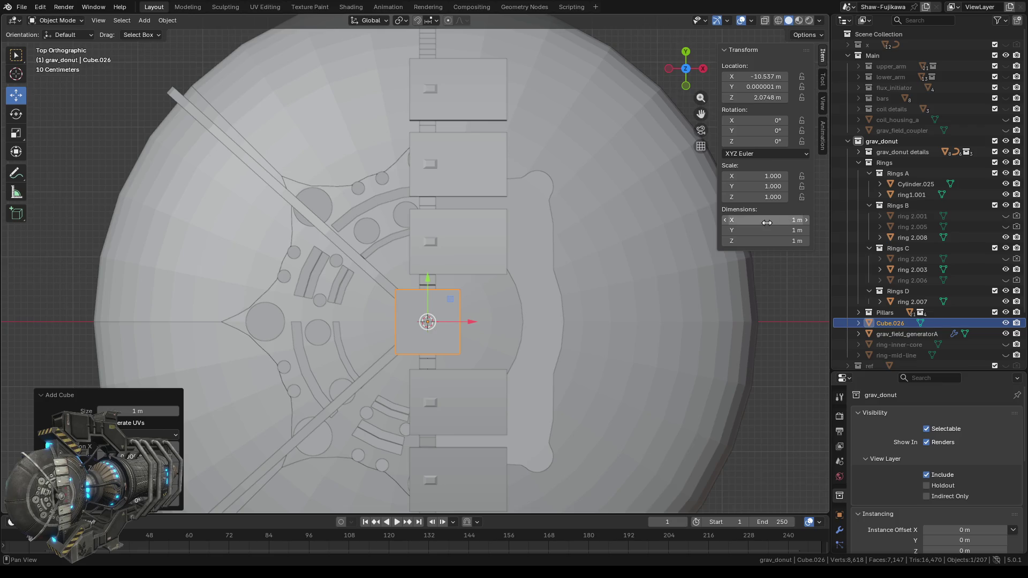
- Set Cube.026's dimensions to Y 2.7 m and X 0.2 m, making a thin bar
{"action": "left_click_drag", "start_coordinate": [766, 230], "coordinate": [806, 230]}
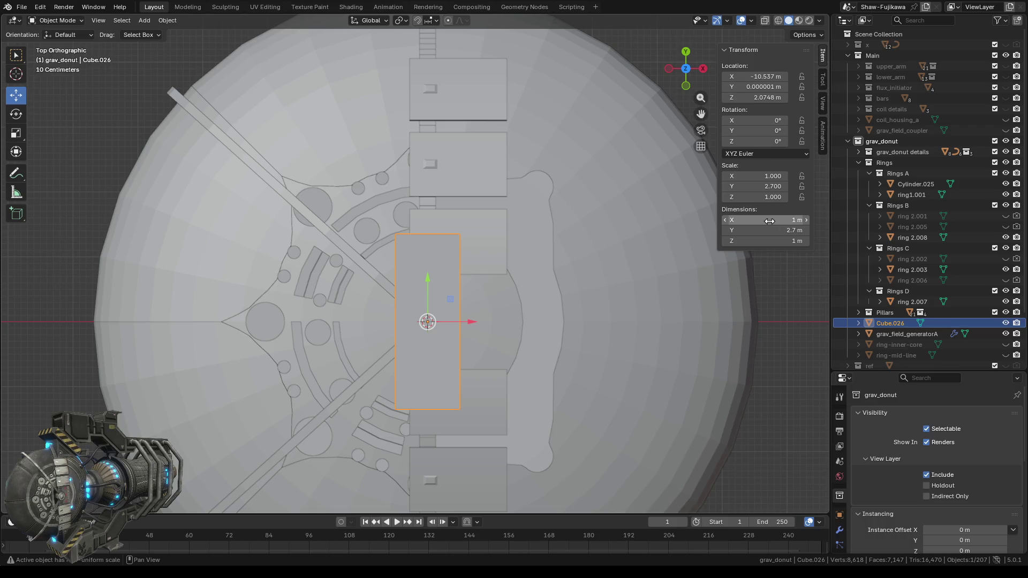
{"action": "mouse_move", "coordinate": [771, 220]}
{"action": "left_mouse_down"}
{"action": "mouse_move", "coordinate": [750, 220]}
{"action": "mouse_move", "coordinate": [770, 221]}
{"action": "left_mouse_up"}
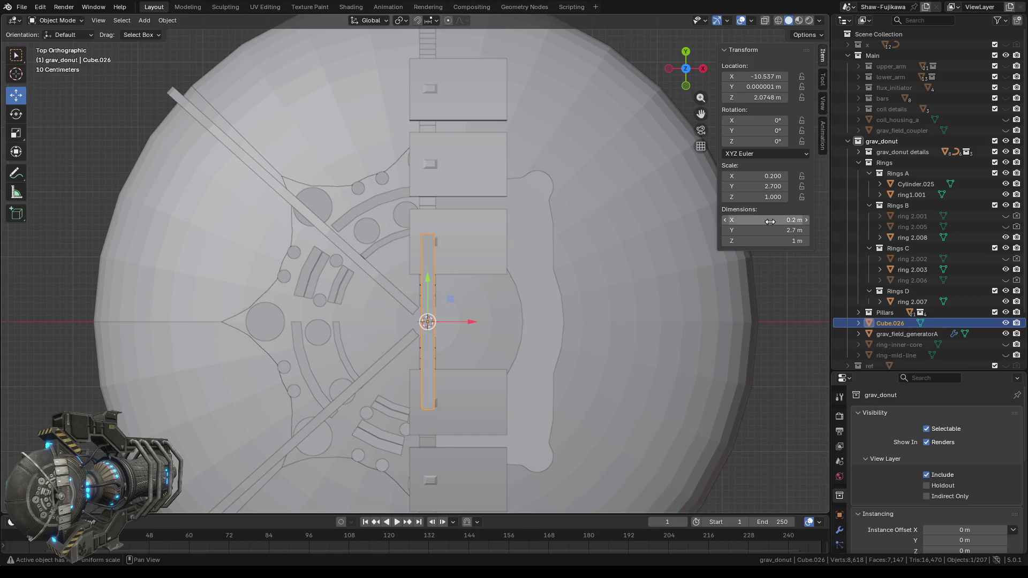
{"action": "middle_click_drag", "start_coordinate": [502, 349], "coordinate": [509, 271], "text": "shift"}
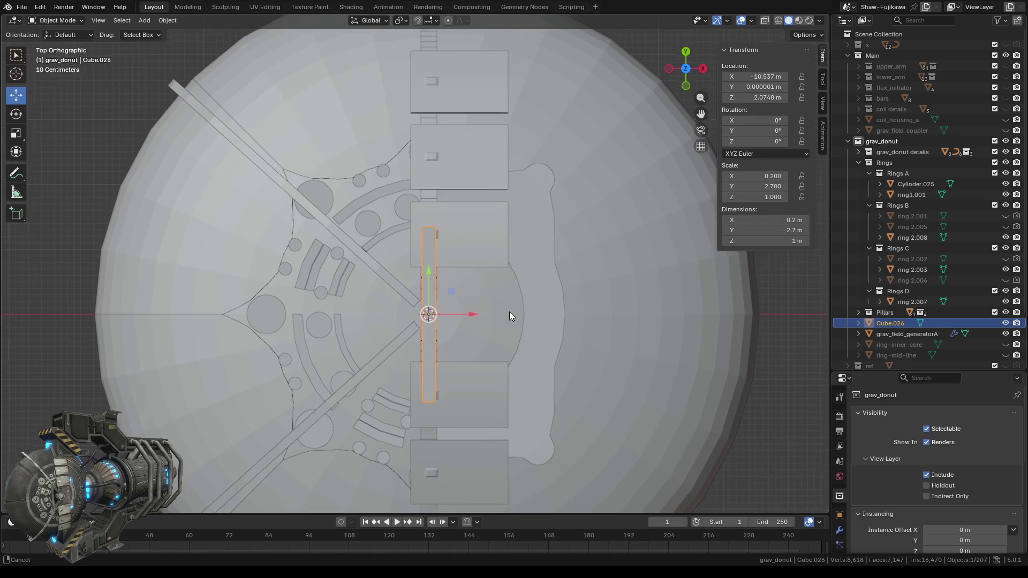
{"action": "scroll", "coordinate": [505, 255], "scroll_direction": "up", "scroll_amount": 2}
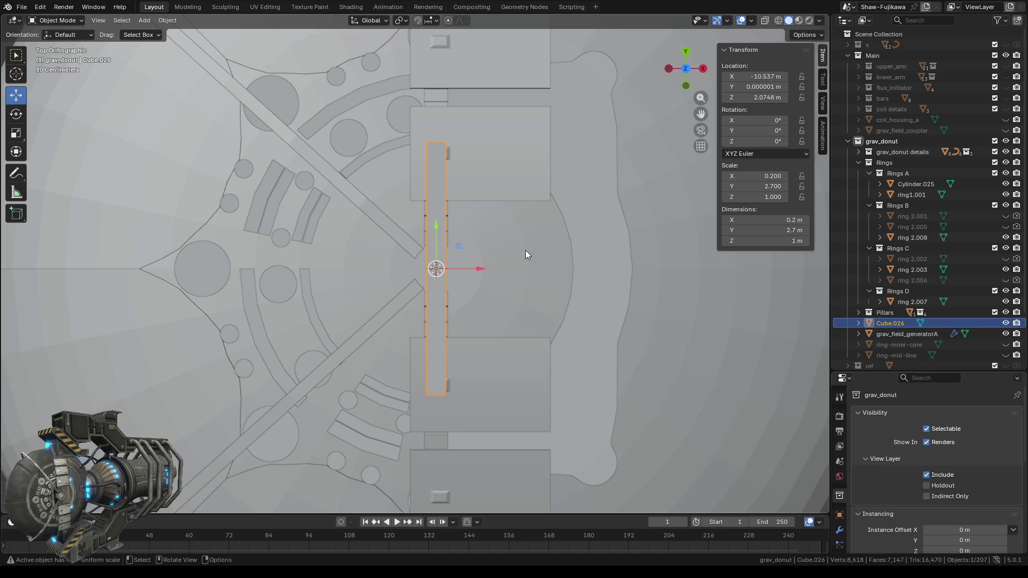
- In Edit Mode, loop-cut across Cube.026 and adjust the new loop's slide factor
{"action": "key", "text": "Tab"}
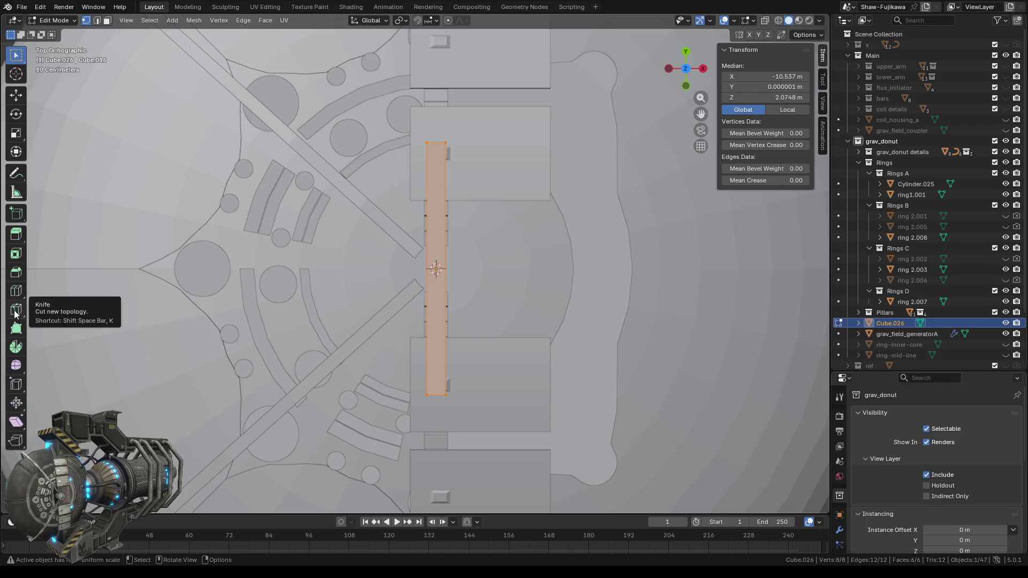
{"action": "left_click", "coordinate": [16, 291]}
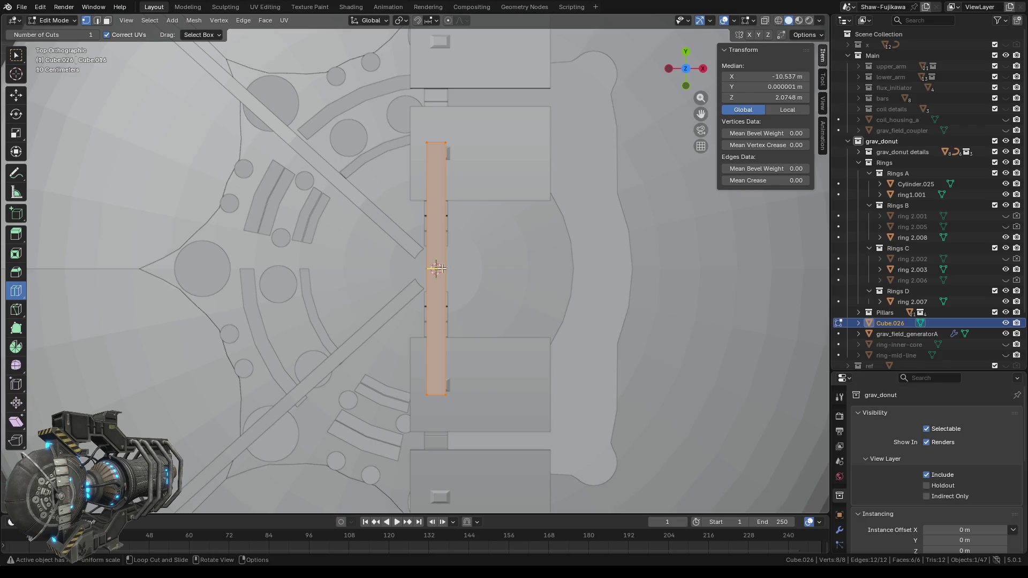
{"action": "left_click_drag", "start_coordinate": [441, 269], "coordinate": [438, 218]}
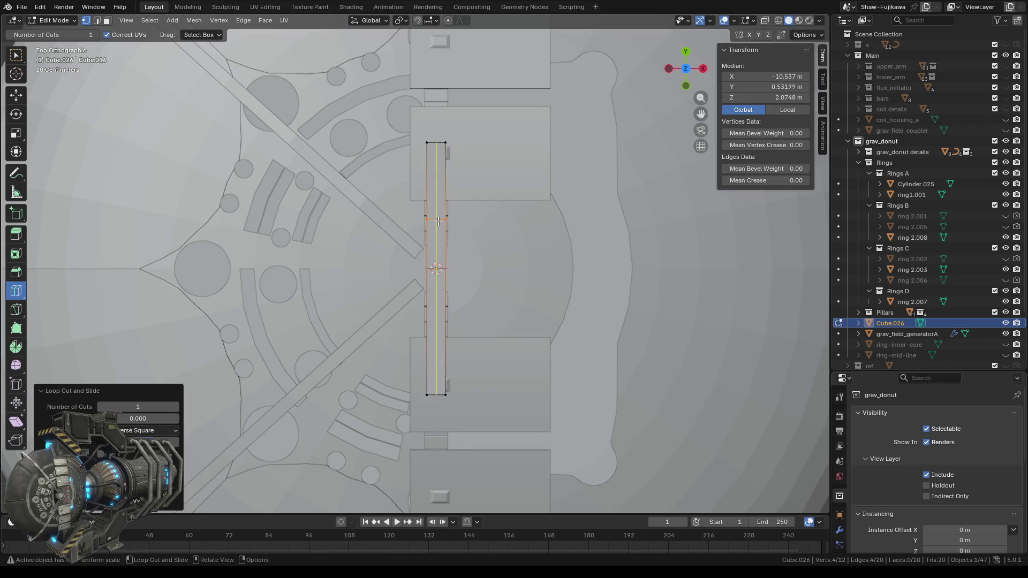
{"action": "left_click", "coordinate": [172, 443]}
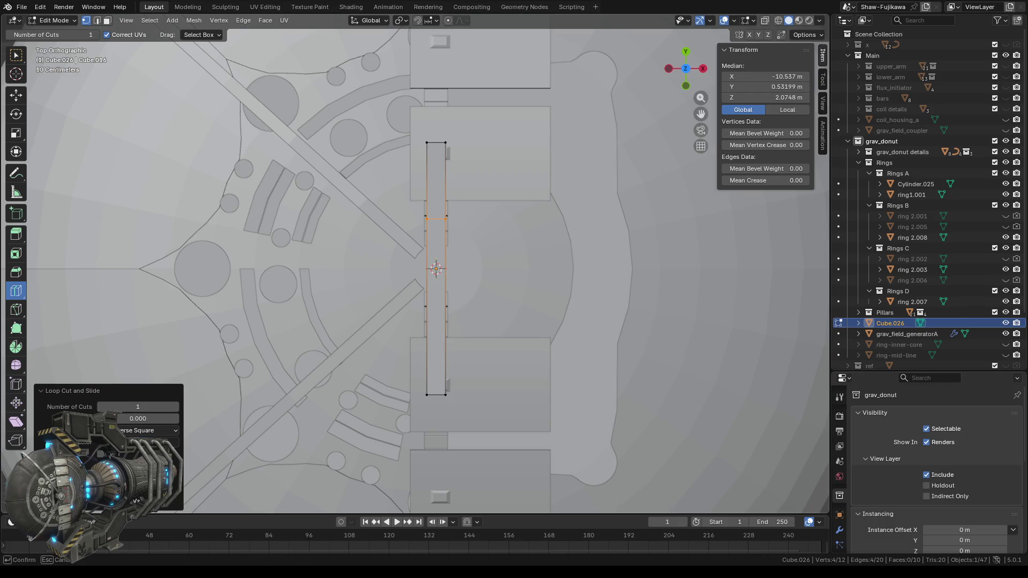
{"action": "left_click_drag", "start_coordinate": [172, 442], "coordinate": [173, 442]}
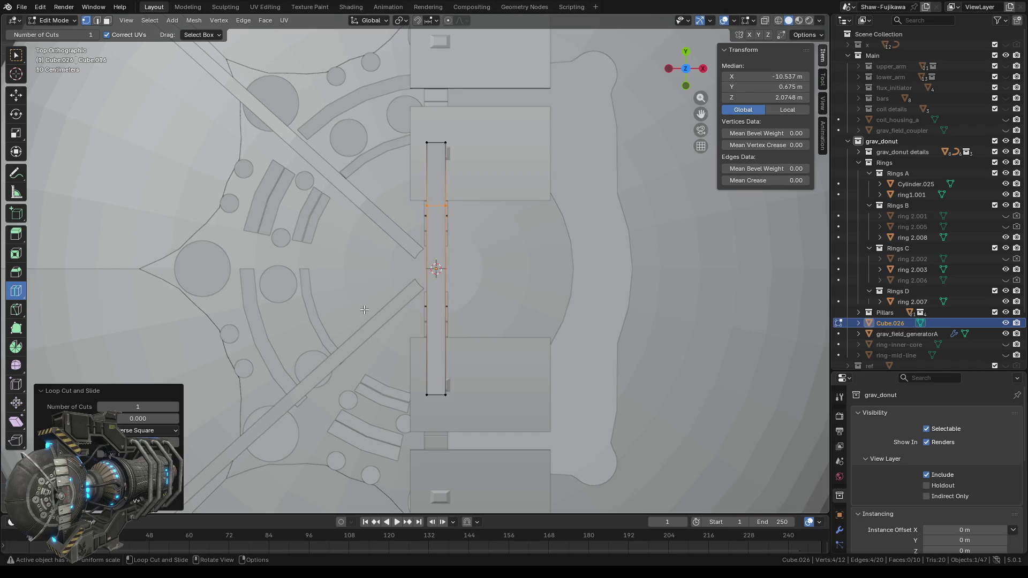
{"action": "left_click", "coordinate": [160, 443]}
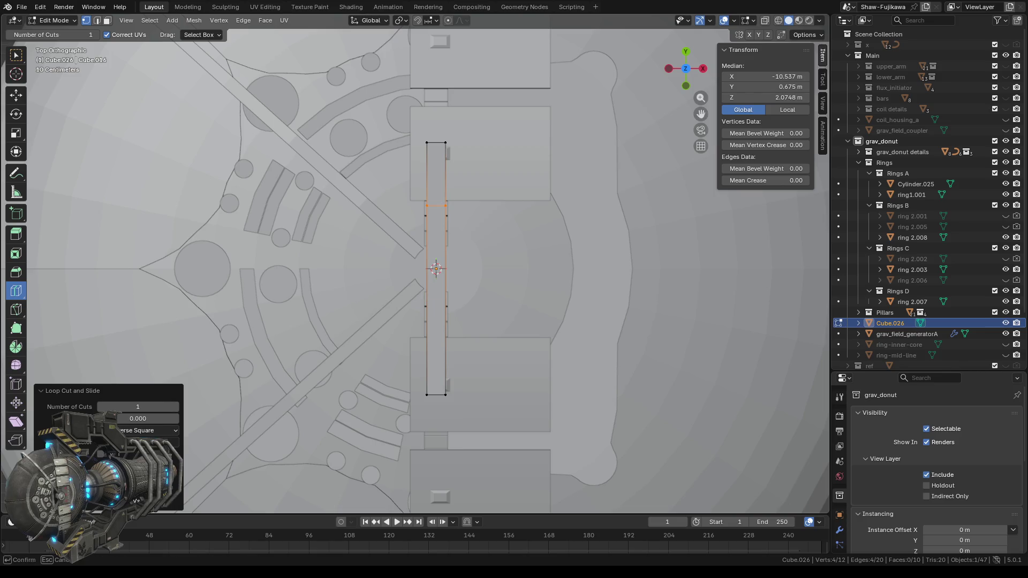
{"action": "left_click_drag", "start_coordinate": [161, 442], "coordinate": [176, 442]}
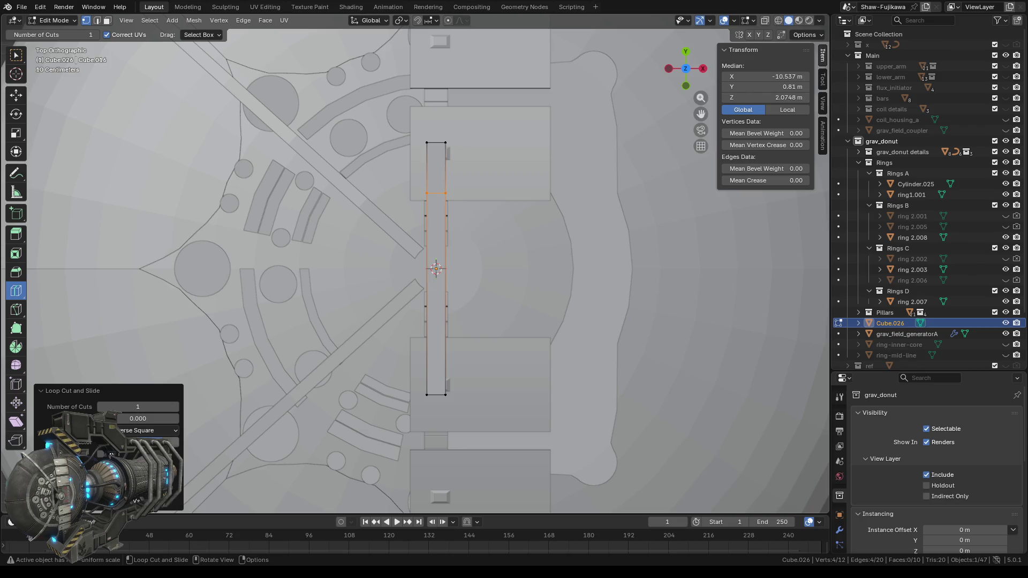
{"action": "left_click", "coordinate": [140, 443]}
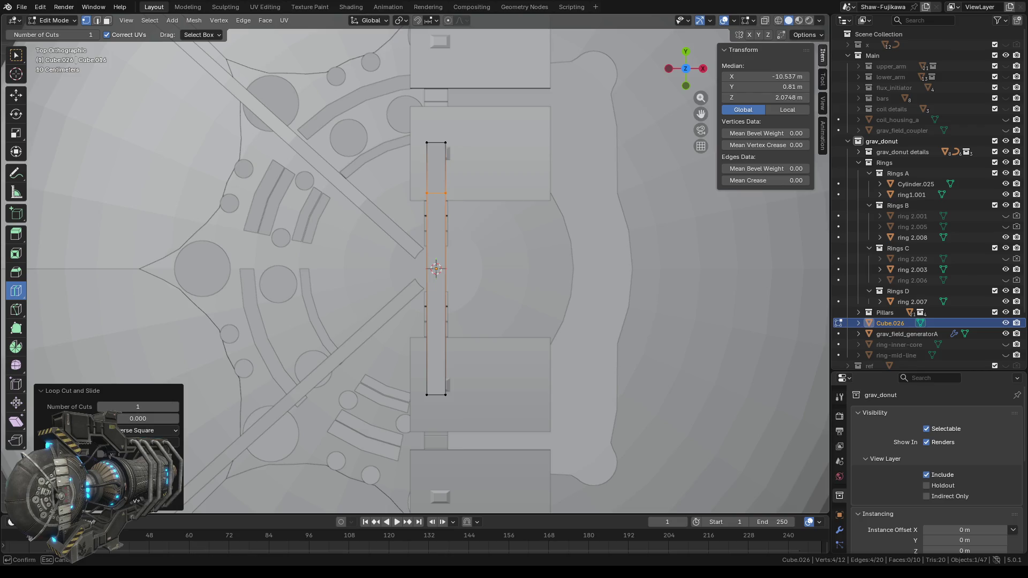
{"action": "key", "text": "Return"}
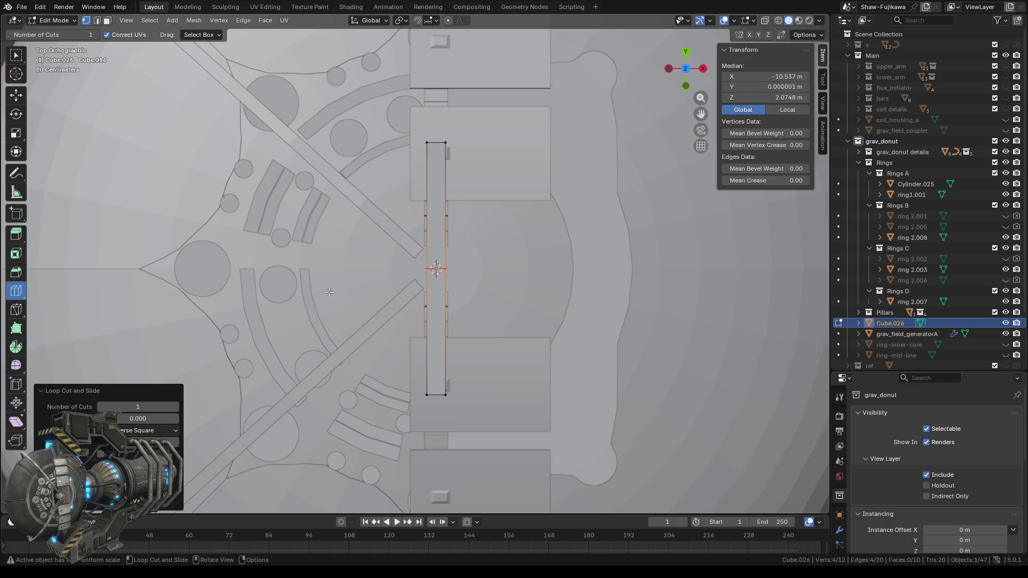
- Add further edge loops near the strip's ends, then return to Object Mode
{"action": "mouse_move", "coordinate": [340, 282]}
{"action": "middle_mouse_down"}
{"action": "mouse_move", "coordinate": [439, 246]}
{"action": "mouse_move", "coordinate": [492, 205]}
{"action": "middle_mouse_up"}
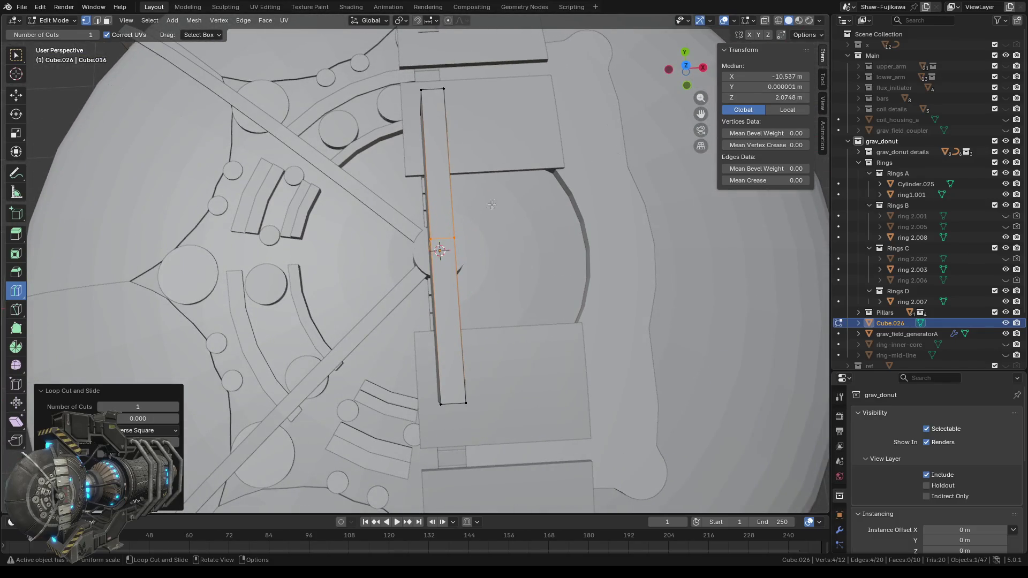
{"action": "left_click", "coordinate": [447, 170]}
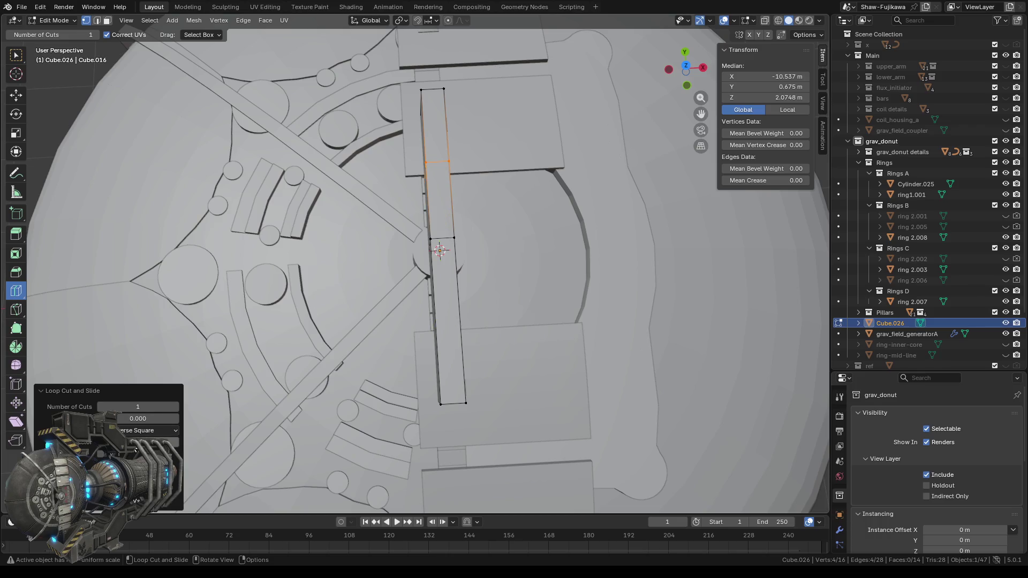
{"action": "left_click", "coordinate": [161, 443]}
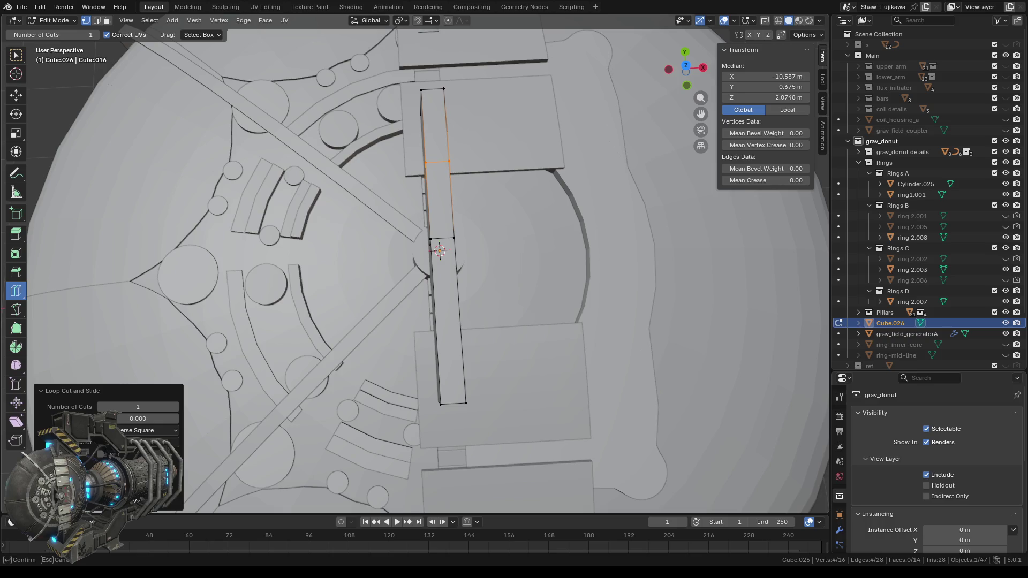
{"action": "left_click_drag", "start_coordinate": [161, 442], "coordinate": [171, 443]}
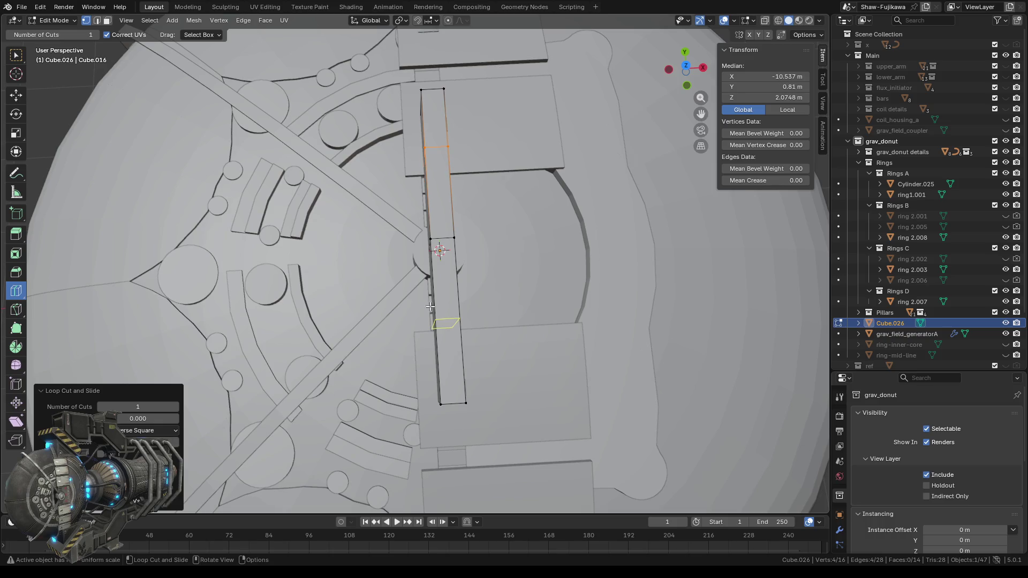
{"action": "left_click", "coordinate": [446, 323]}
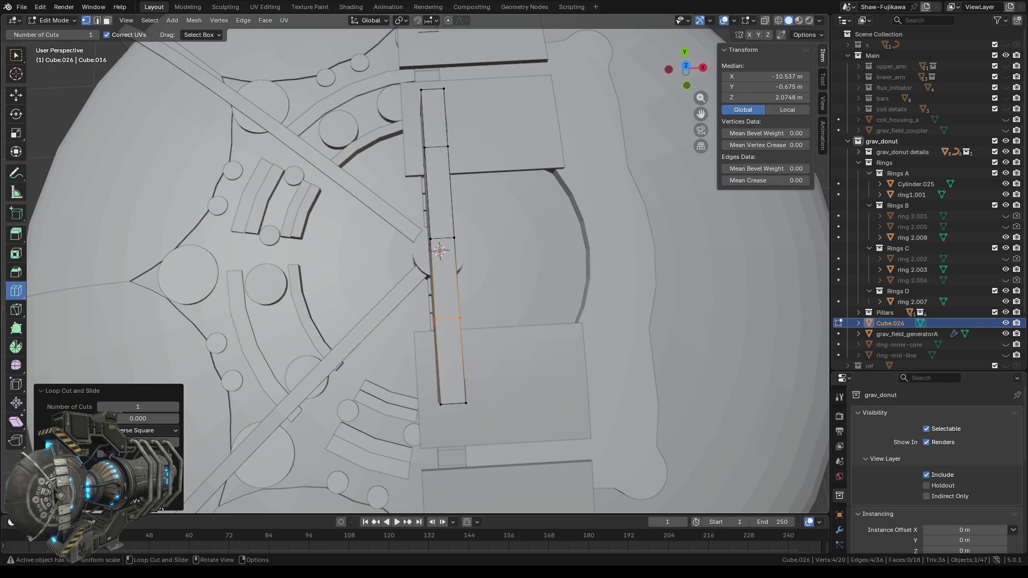
{"action": "left_click", "coordinate": [160, 442]}
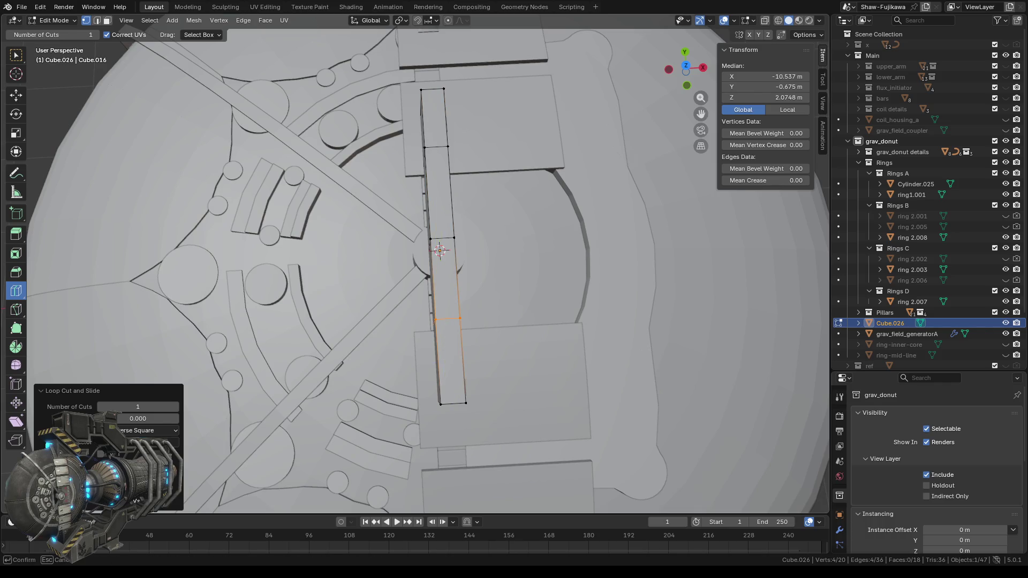
{"action": "key", "text": "Return"}
{"action": "left_click", "coordinate": [449, 335]}
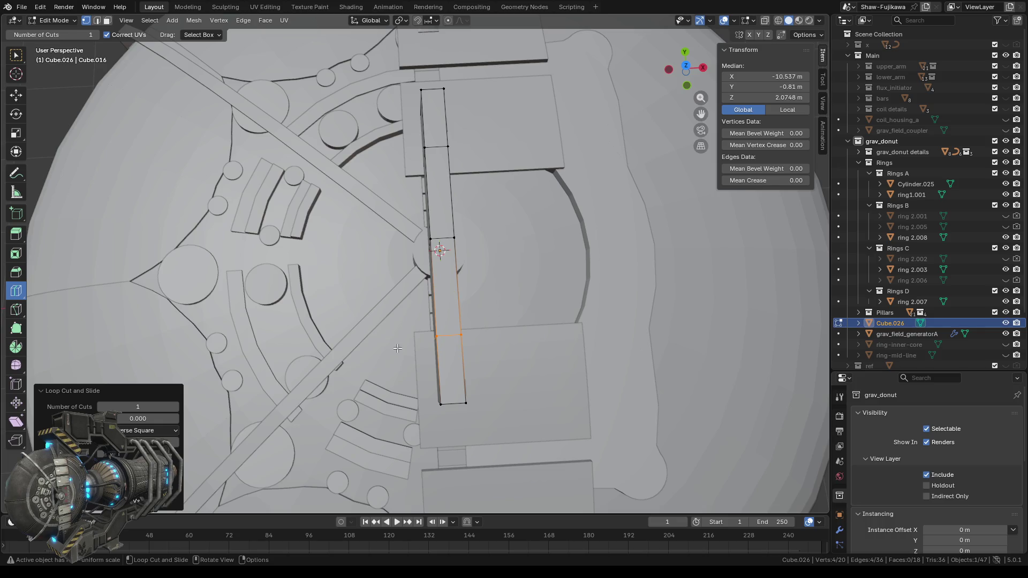
{"action": "mouse_move", "coordinate": [397, 348]}
{"action": "middle_mouse_down"}
{"action": "mouse_move", "coordinate": [407, 318]}
{"action": "mouse_move", "coordinate": [463, 292]}
{"action": "middle_mouse_up"}
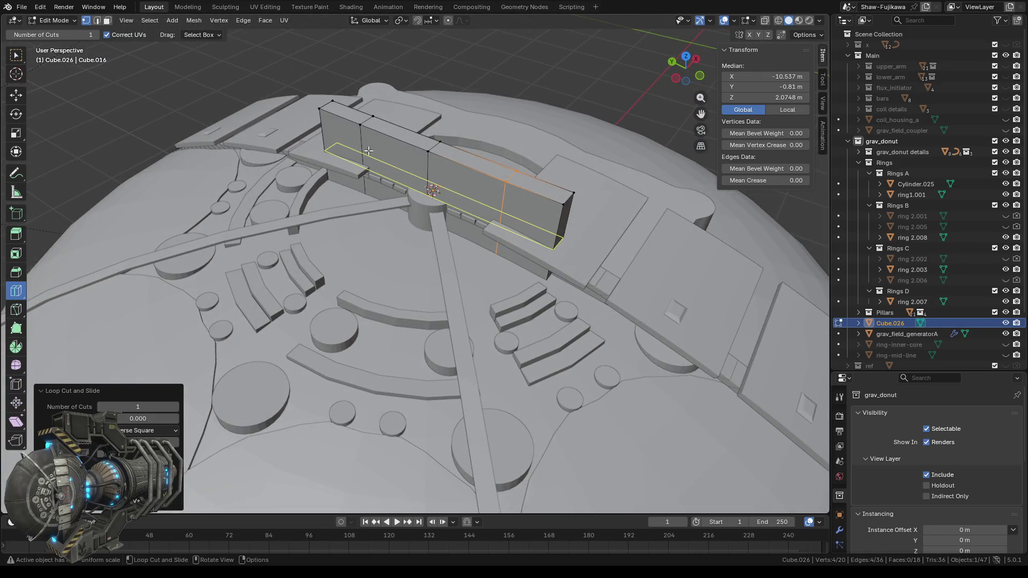
{"action": "key", "text": "Tab"}
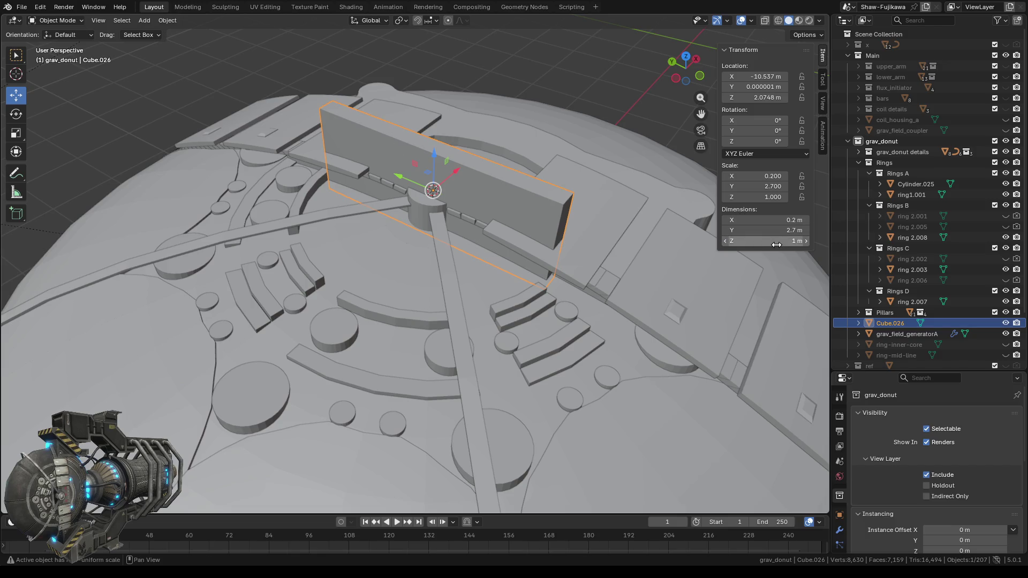
- Set Cube.026's Z dimension to 0.05 m
{"action": "left_click_drag", "start_coordinate": [766, 241], "coordinate": [761, 241]}
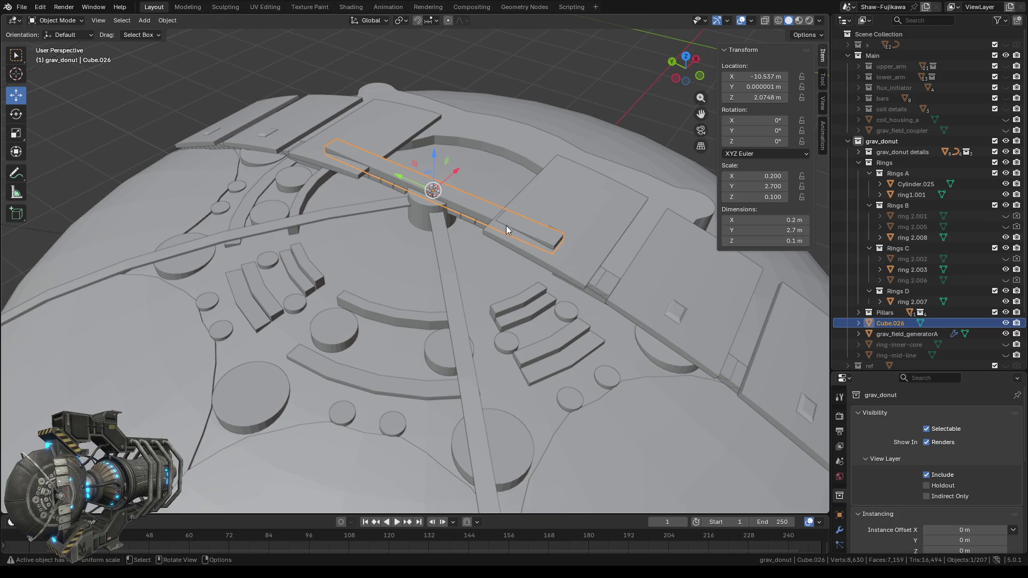
{"action": "left_click", "coordinate": [762, 241]}
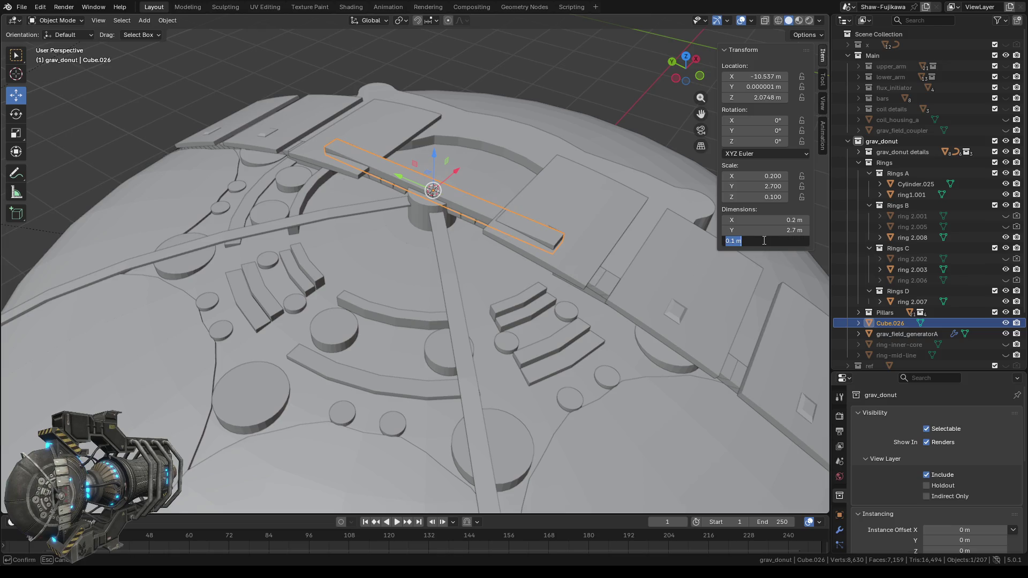
{"action": "key", "text": "BackSpace"}
{"action": "key", "text": "Return"}
- Raise the thin bar to Z 2.2842 m, comparing its height against the arch piece
{"action": "middle_click_drag", "start_coordinate": [394, 268], "coordinate": [452, 212]}
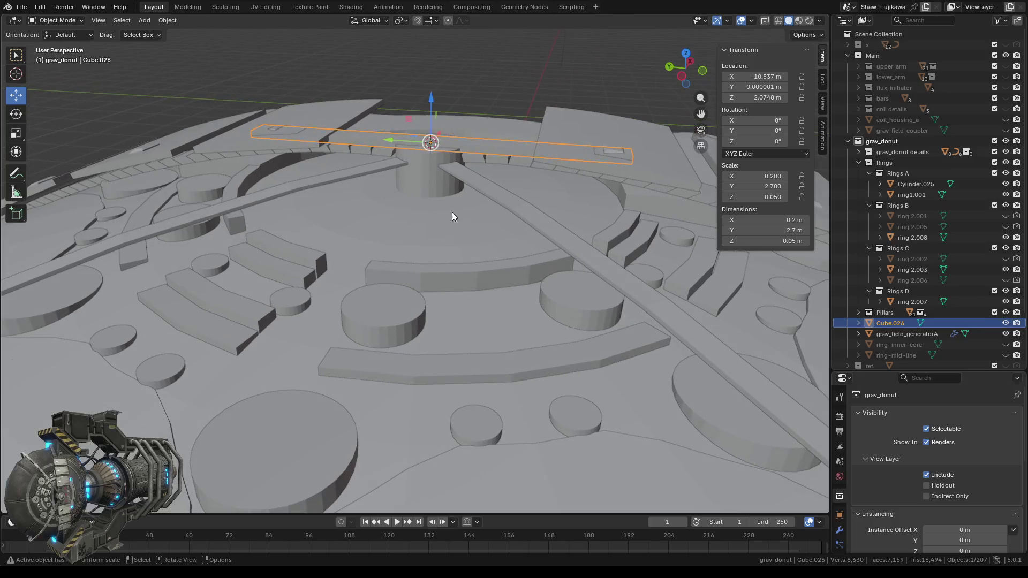
{"action": "left_click", "coordinate": [469, 185]}
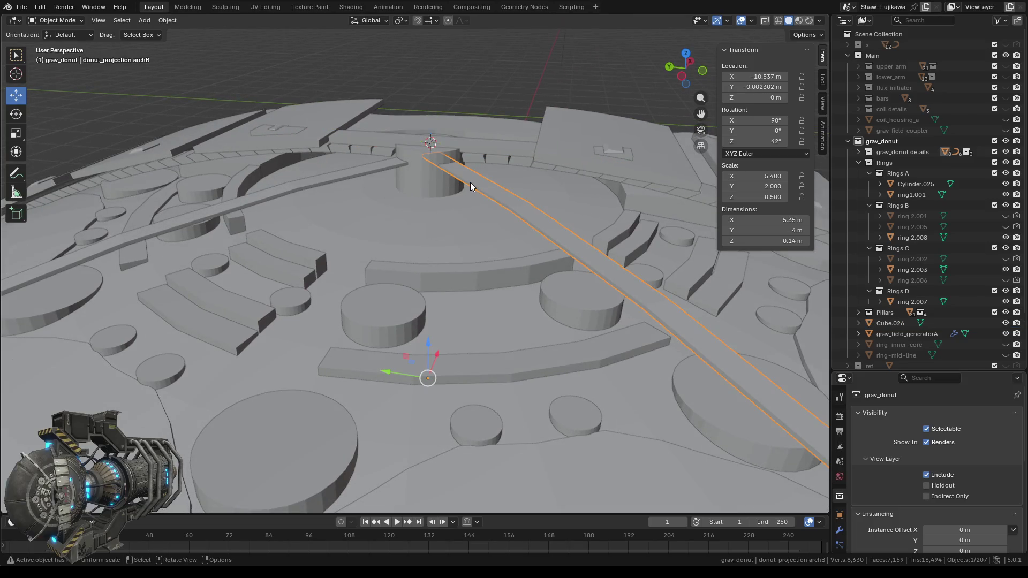
{"action": "middle_click_drag", "start_coordinate": [373, 199], "coordinate": [394, 184]}
{"action": "left_click", "coordinate": [353, 143]}
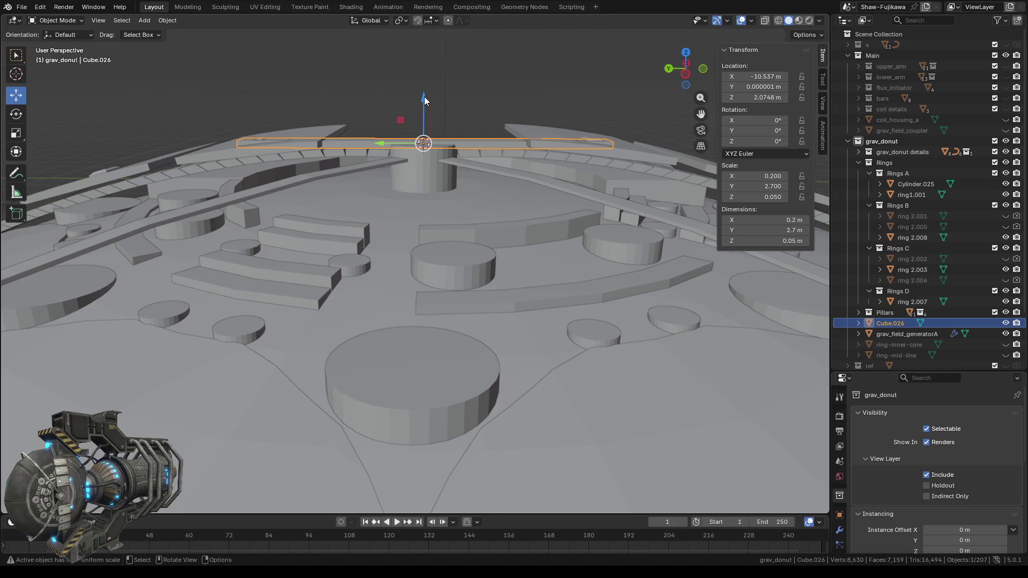
{"action": "left_click_drag", "start_coordinate": [424, 96], "coordinate": [438, 201]}
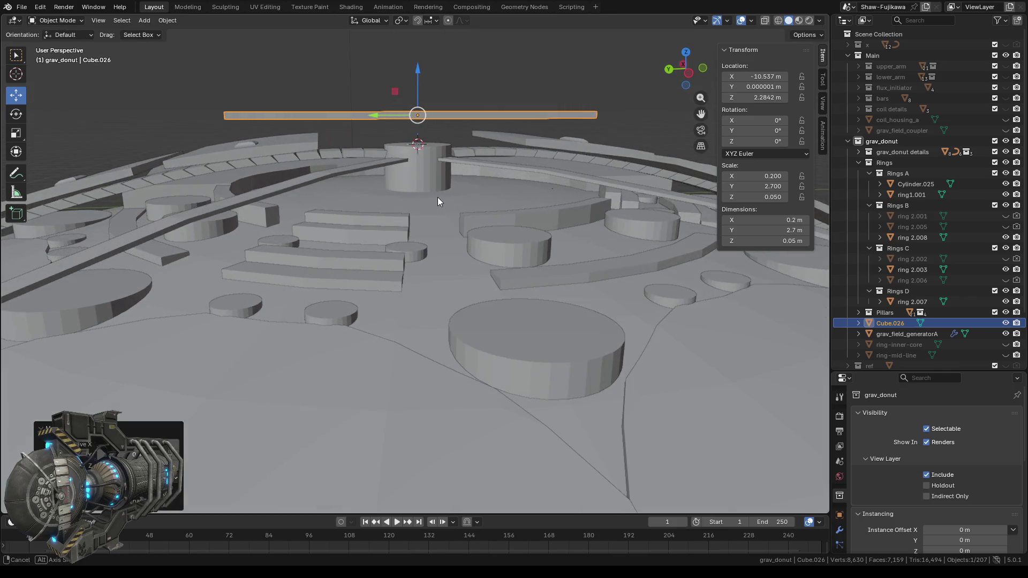
{"action": "middle_click_drag", "start_coordinate": [438, 201], "coordinate": [663, 215]}
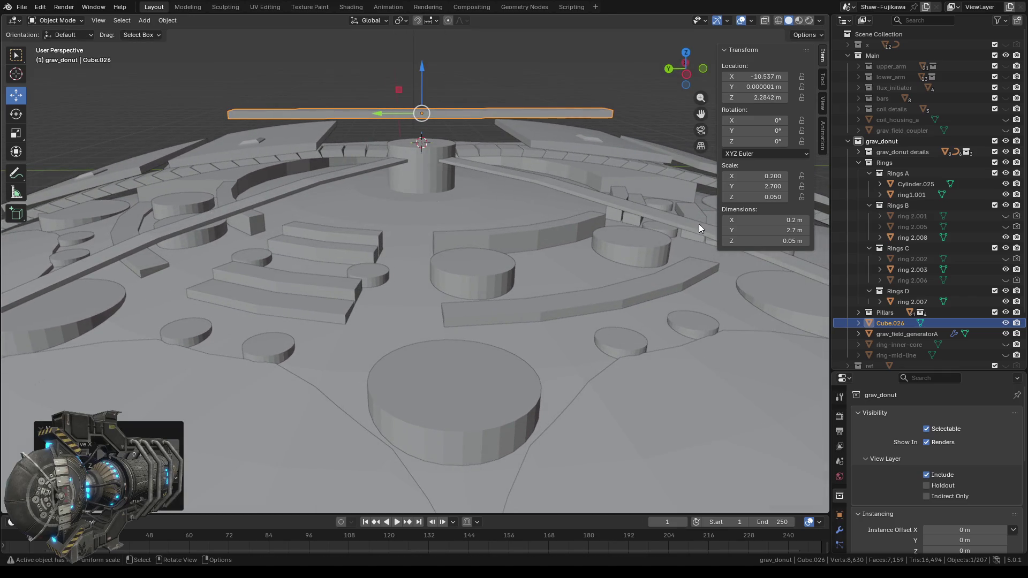
{"action": "left_click", "coordinate": [559, 189]}
{"action": "mouse_move", "coordinate": [470, 211]}
{"action": "middle_mouse_down"}
{"action": "mouse_move", "coordinate": [392, 196]}
{"action": "mouse_move", "coordinate": [379, 215]}
{"action": "mouse_move", "coordinate": [467, 224]}
{"action": "mouse_move", "coordinate": [450, 220]}
{"action": "mouse_move", "coordinate": [457, 194]}
{"action": "middle_mouse_up"}
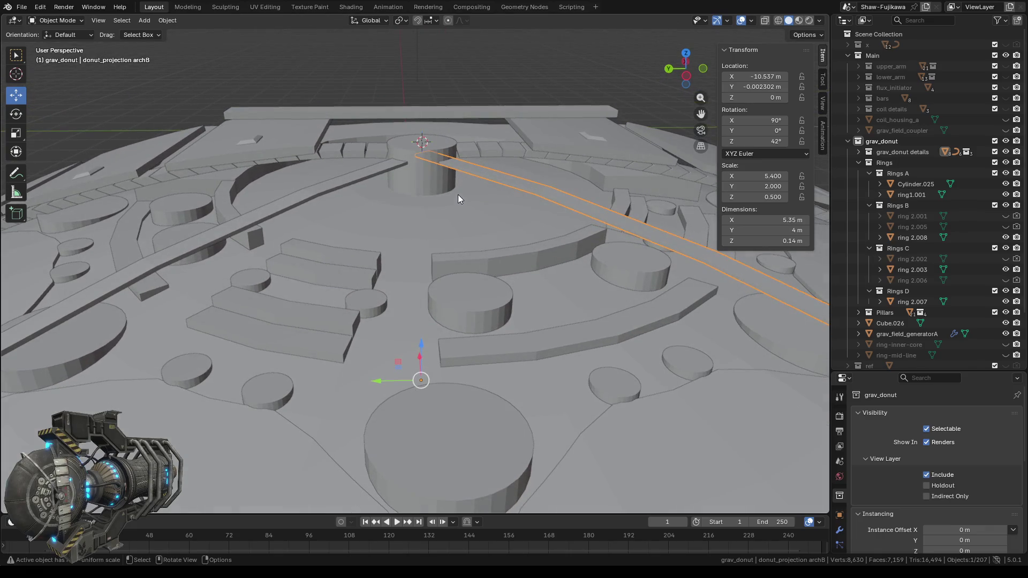
{"action": "left_click", "coordinate": [386, 112]}
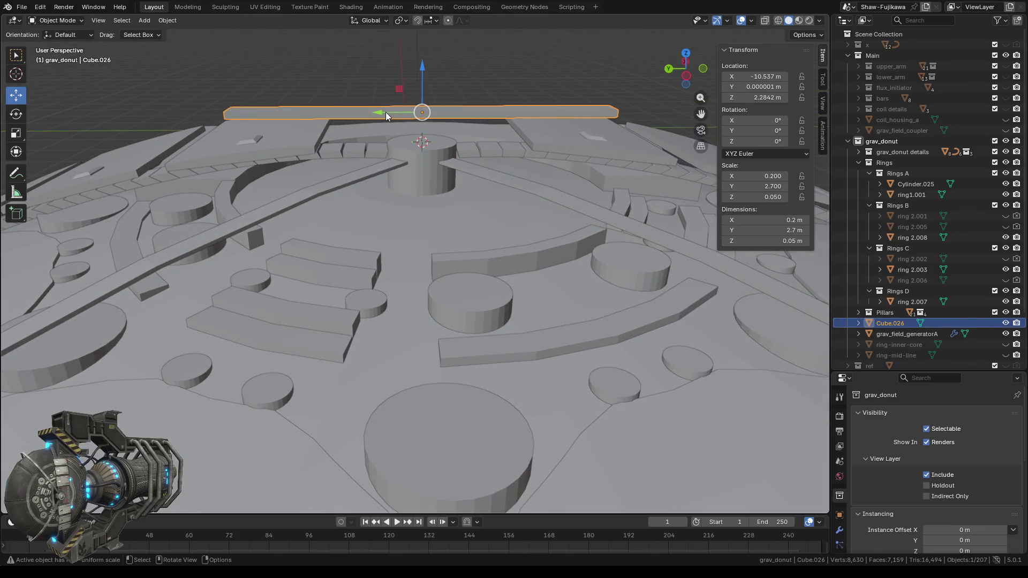
{"action": "mouse_move", "coordinate": [515, 210]}
{"action": "middle_mouse_down"}
{"action": "mouse_move", "coordinate": [490, 200]}
{"action": "mouse_move", "coordinate": [515, 188]}
{"action": "mouse_move", "coordinate": [419, 224]}
{"action": "middle_mouse_up"}
{"action": "key", "text": "Tab"}
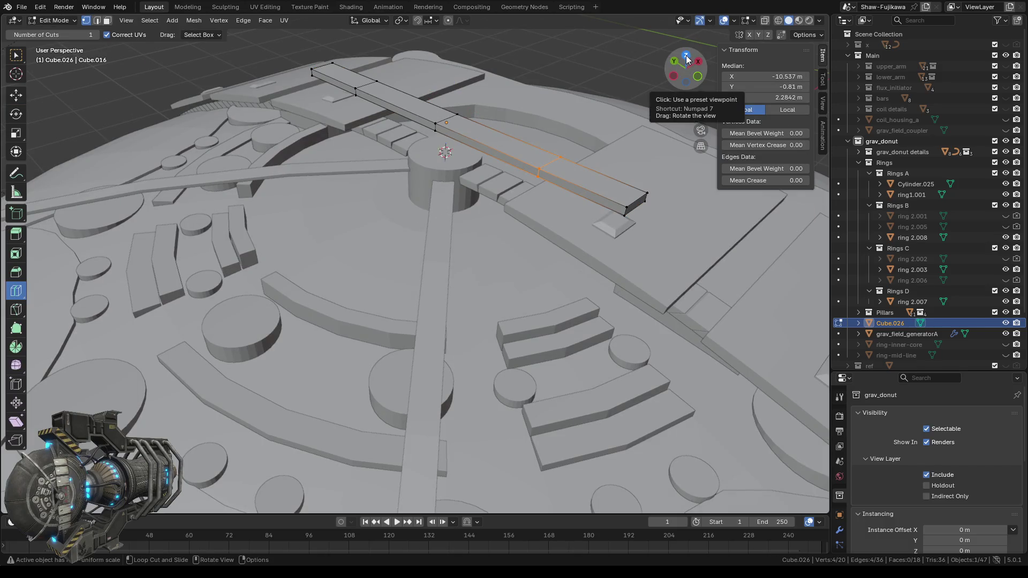
- Set up a top orthographic wireframe view with box select for editing the bar's mesh
{"action": "left_click", "coordinate": [685, 55]}
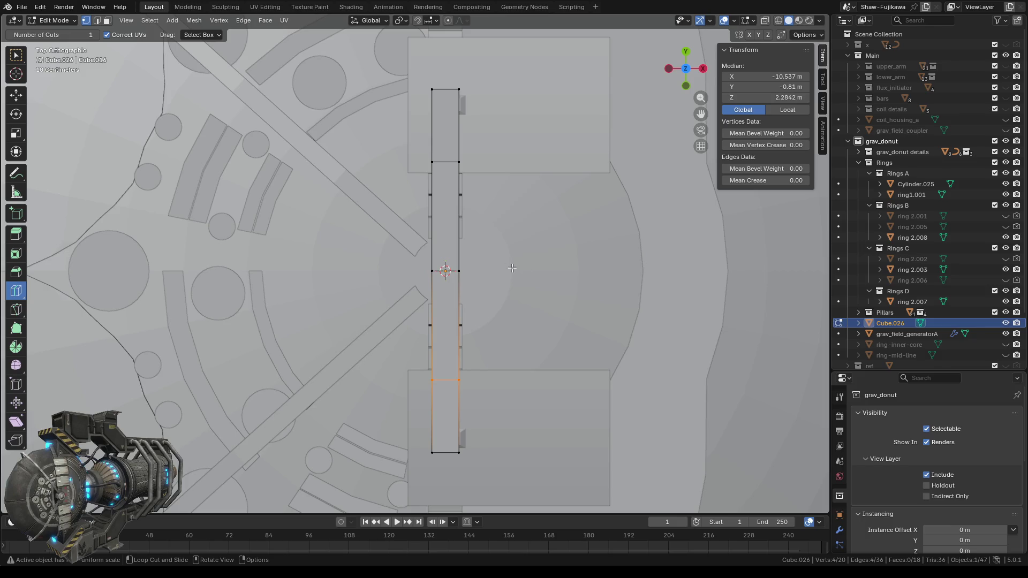
{"action": "scroll", "coordinate": [359, 260], "scroll_direction": "down", "scroll_amount": 2}
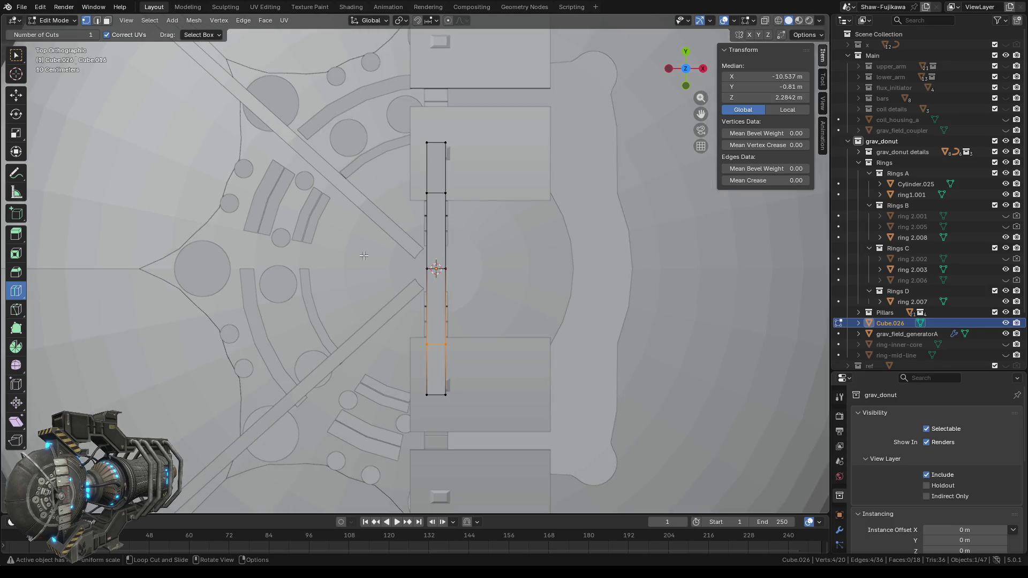
{"action": "left_click", "coordinate": [779, 20]}
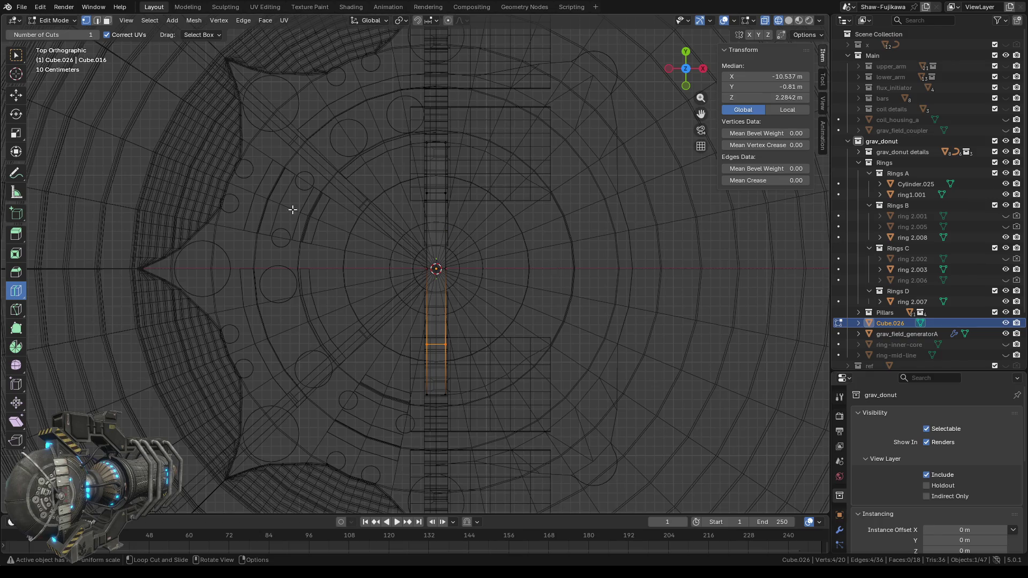
{"action": "left_click", "coordinate": [17, 56]}
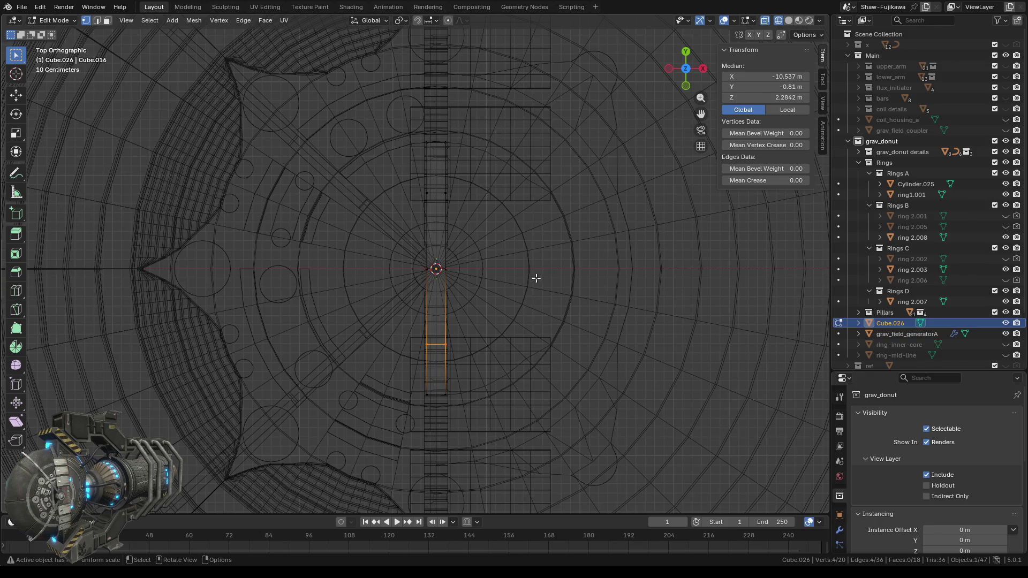
{"action": "key", "text": "Tab"}
{"action": "mouse_move", "coordinate": [512, 290]}
{"action": "middle_mouse_down"}
{"action": "mouse_move", "coordinate": [608, 221]}
{"action": "mouse_move", "coordinate": [580, 253]}
{"action": "middle_mouse_up"}
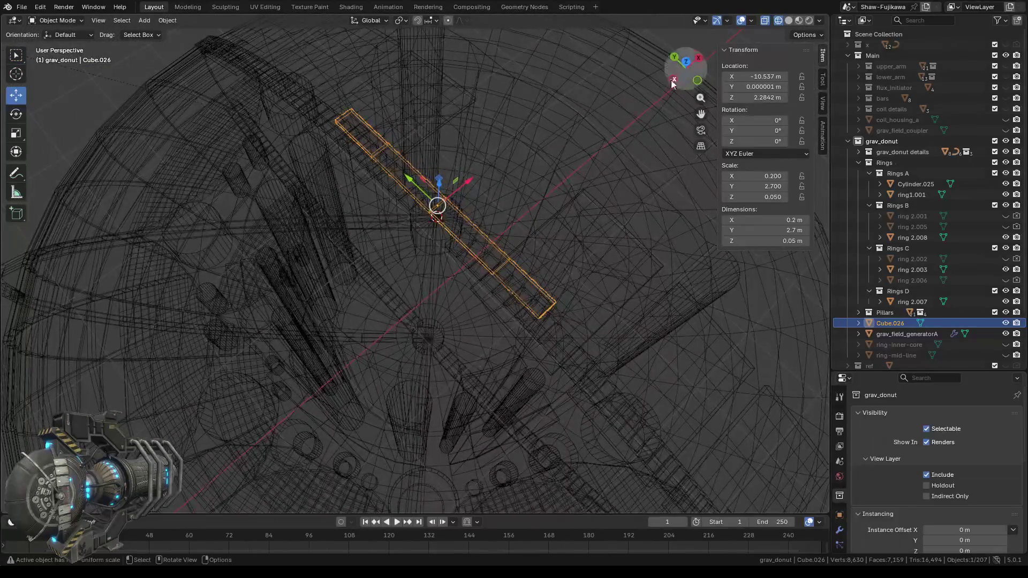
{"action": "left_click", "coordinate": [689, 63]}
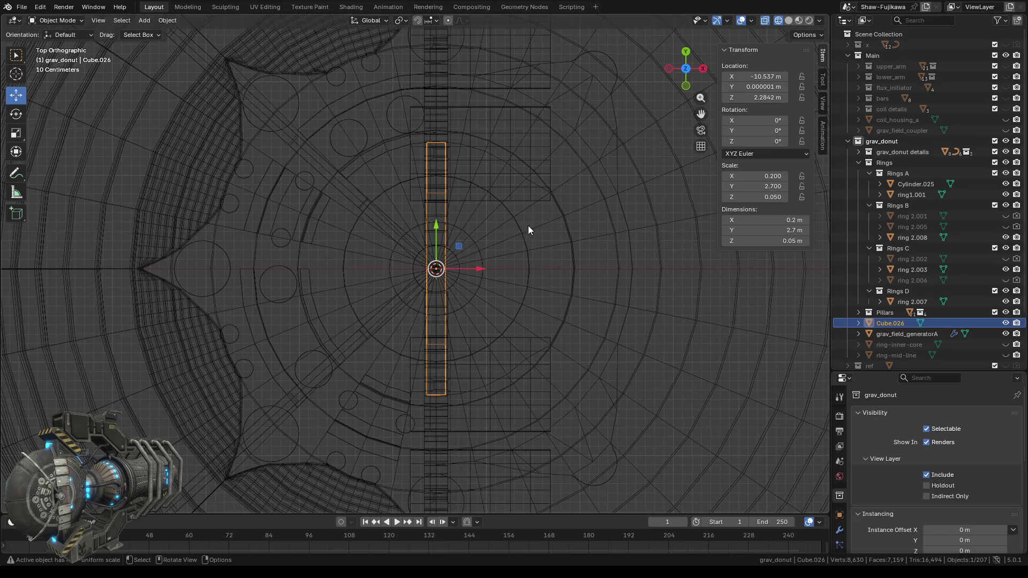
{"action": "key", "text": "Tab"}
- Select the strip's middle faces and shift them left to bend the bar
{"action": "left_click_drag", "start_coordinate": [390, 175], "coordinate": [506, 355]}
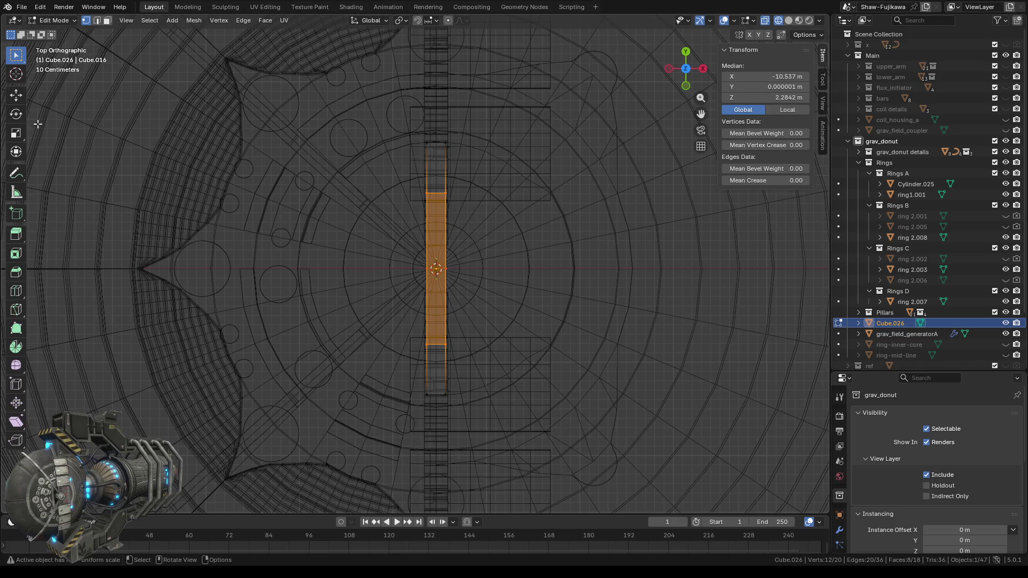
{"action": "left_click", "coordinate": [16, 95]}
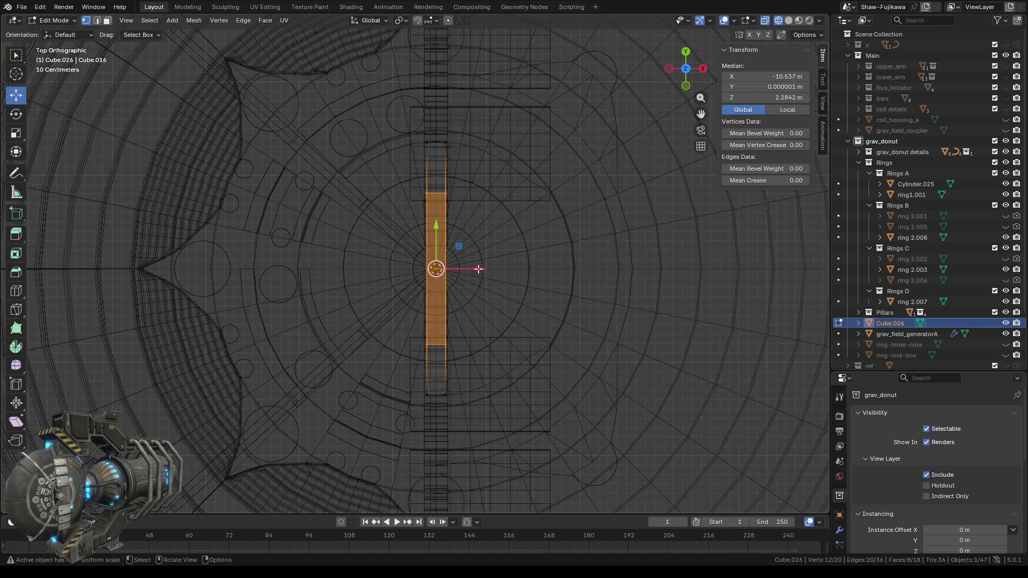
{"action": "left_click_drag", "start_coordinate": [479, 269], "coordinate": [407, 265]}
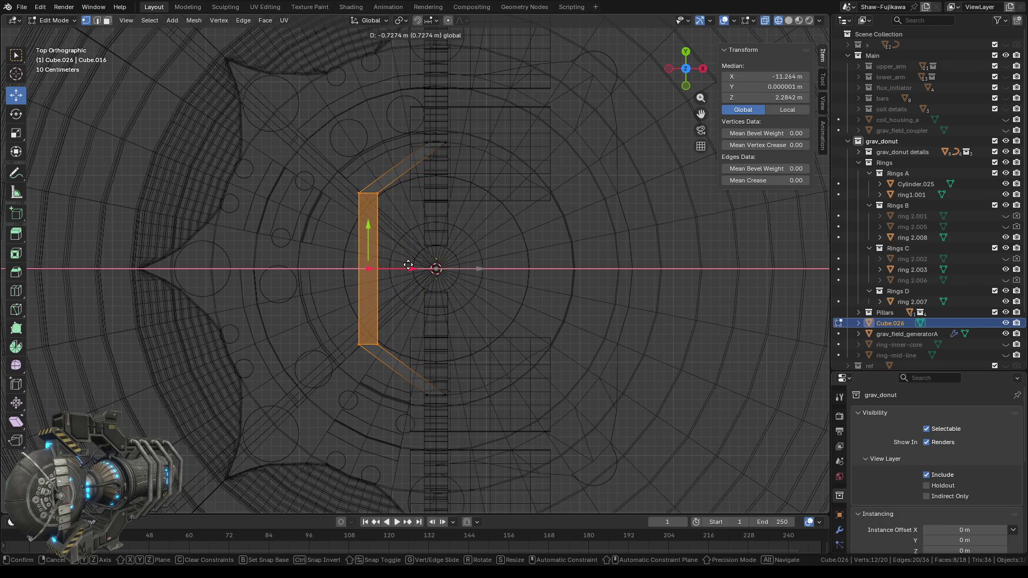
{"action": "left_click_drag", "start_coordinate": [408, 265], "coordinate": [409, 265]}
- Nudge the bend's top vertex slightly down and to the left
{"action": "scroll", "coordinate": [468, 201], "scroll_direction": "up", "scroll_amount": 2}
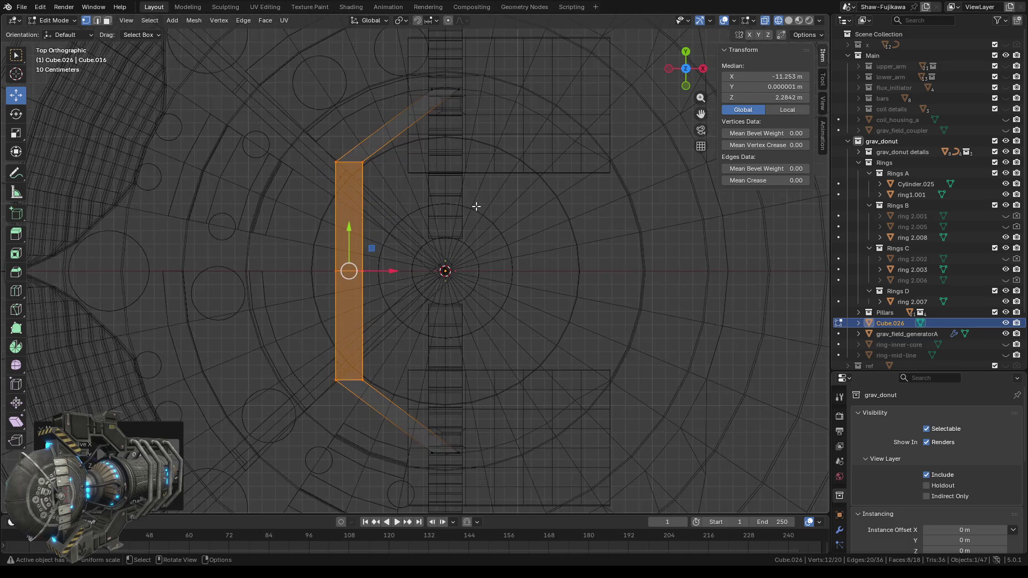
{"action": "middle_click_drag", "start_coordinate": [482, 172], "coordinate": [454, 256], "text": "shift"}
{"action": "scroll", "coordinate": [454, 257], "scroll_direction": "up", "scroll_amount": 3}
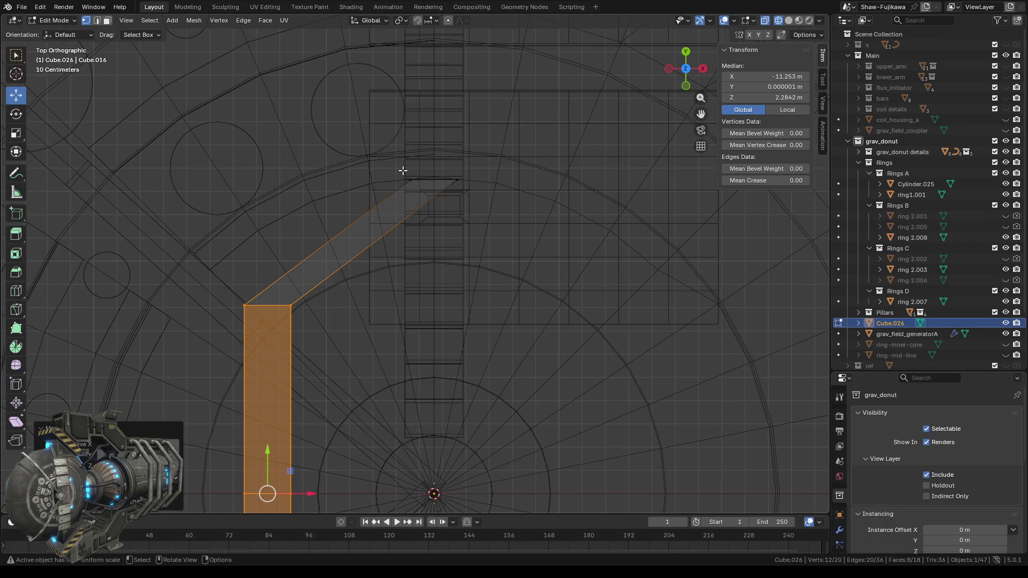
{"action": "left_click_drag", "start_coordinate": [438, 165], "coordinate": [488, 191]}
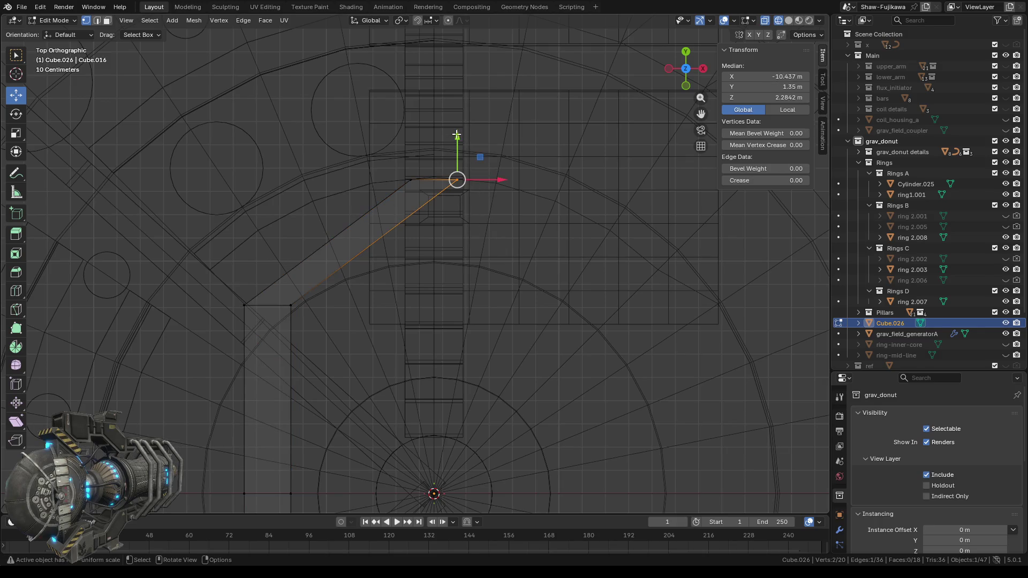
{"action": "left_click_drag", "start_coordinate": [456, 134], "coordinate": [456, 171]}
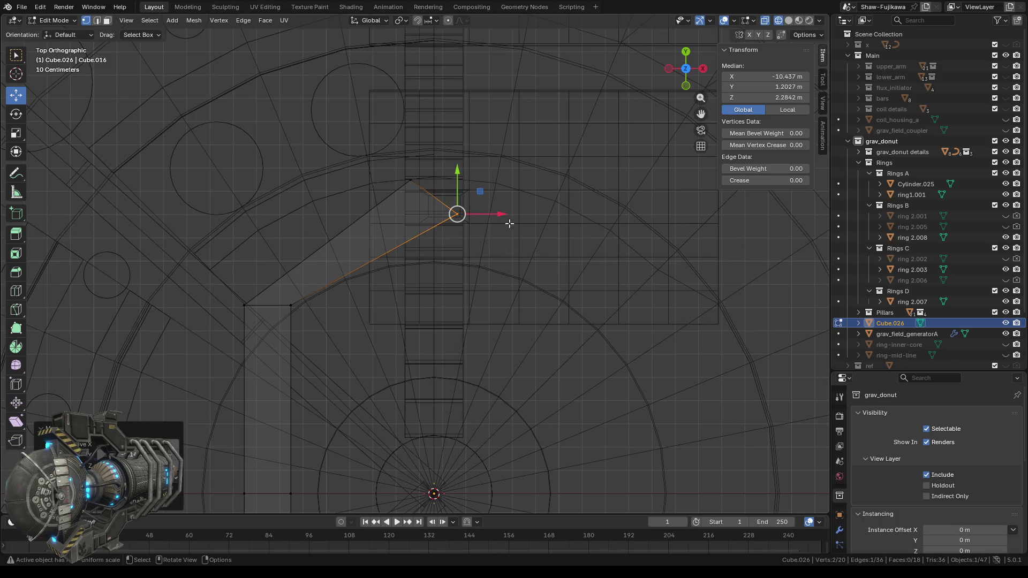
{"action": "left_click_drag", "start_coordinate": [501, 214], "coordinate": [451, 210]}
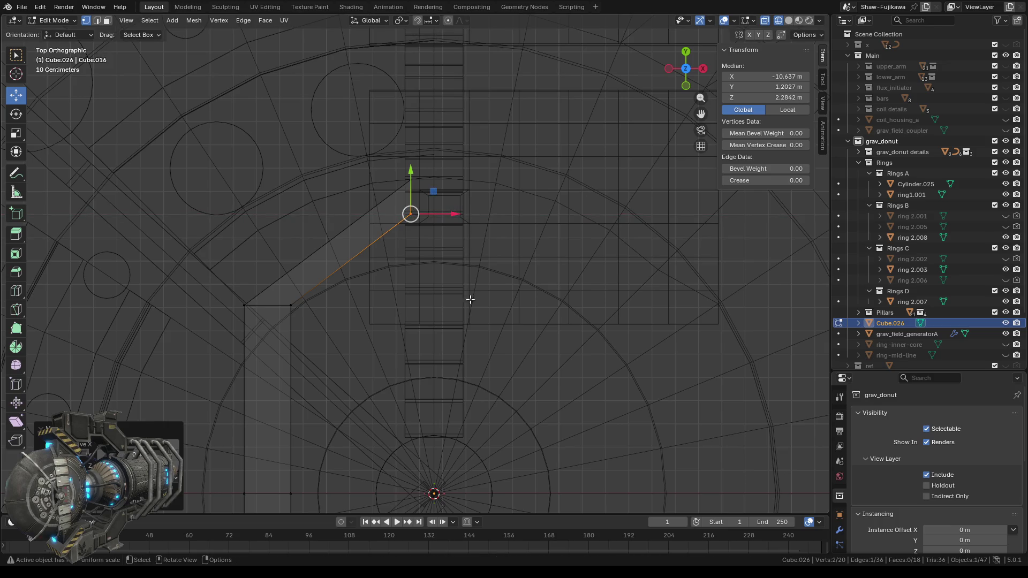
- Move the bar's corner vertex to X -10.637 m, Y -1.1659 m
{"action": "mouse_move", "coordinate": [444, 357]}
{"action": "middle_mouse_down", "text": "shift"}
{"action": "mouse_move", "coordinate": [439, 267]}
{"action": "mouse_move", "coordinate": [433, 378]}
{"action": "middle_mouse_up", "text": "shift"}
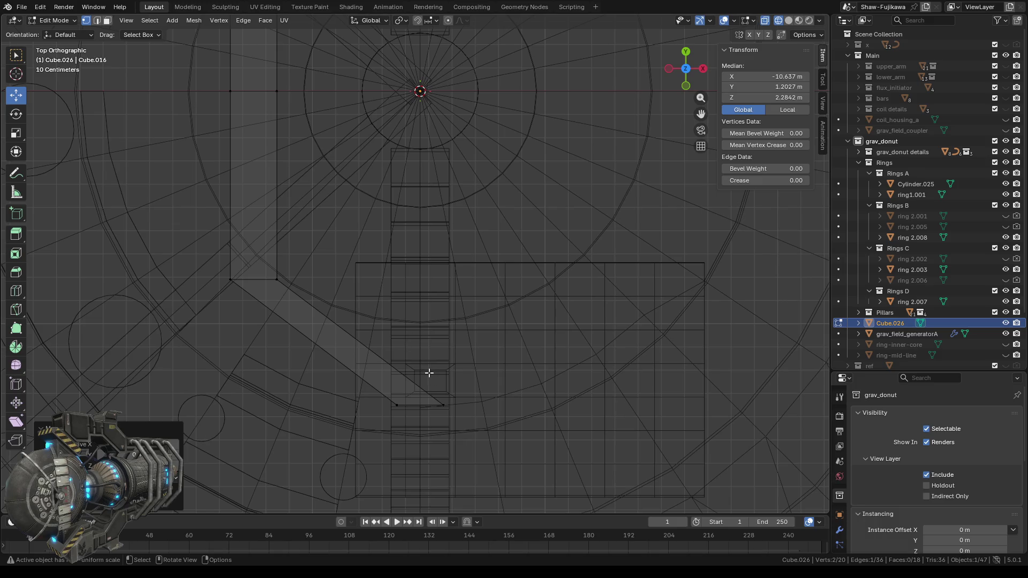
{"action": "left_click", "coordinate": [443, 404]}
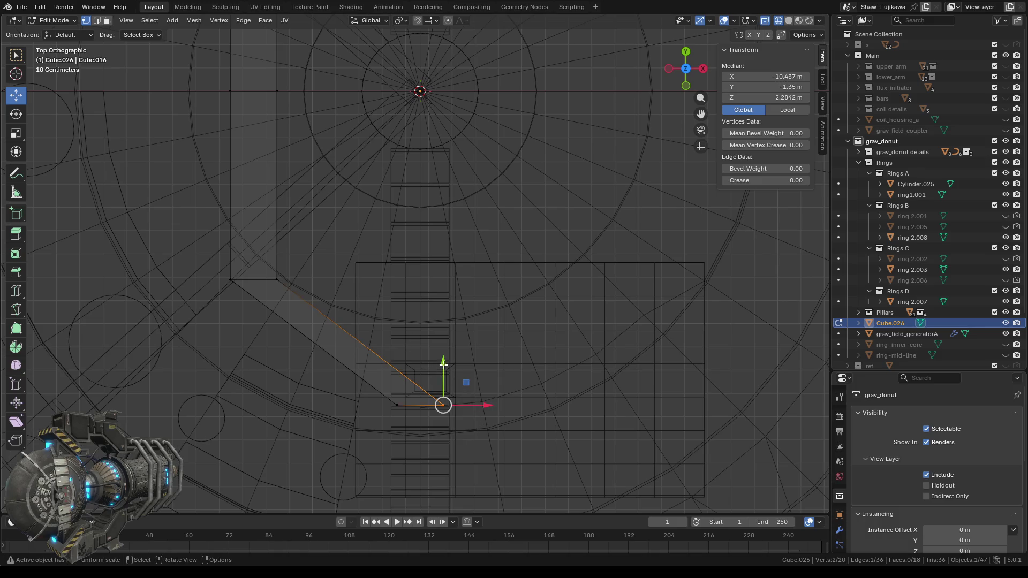
{"action": "left_click_drag", "start_coordinate": [442, 361], "coordinate": [442, 319]}
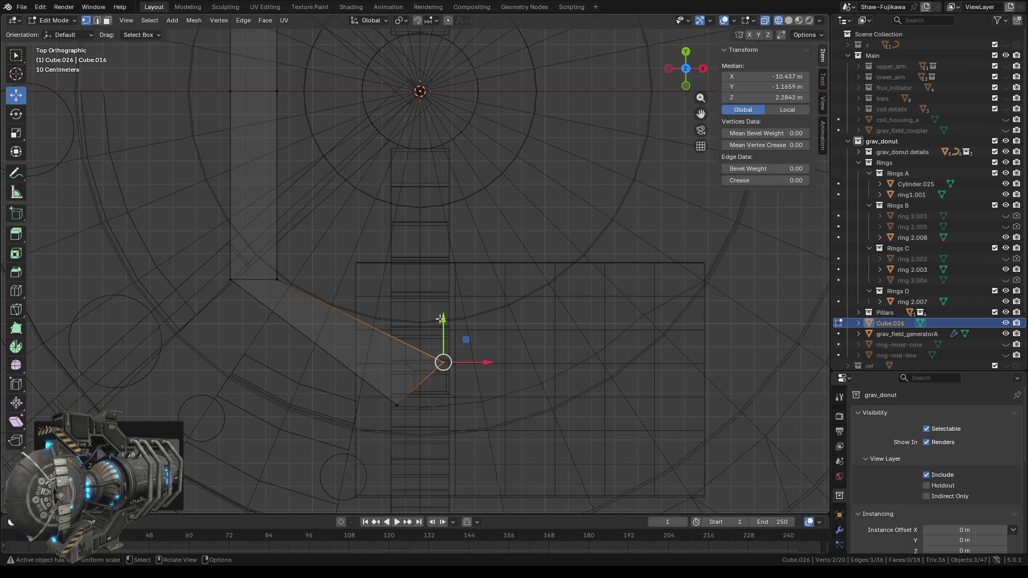
{"action": "left_click_drag", "start_coordinate": [484, 363], "coordinate": [437, 361]}
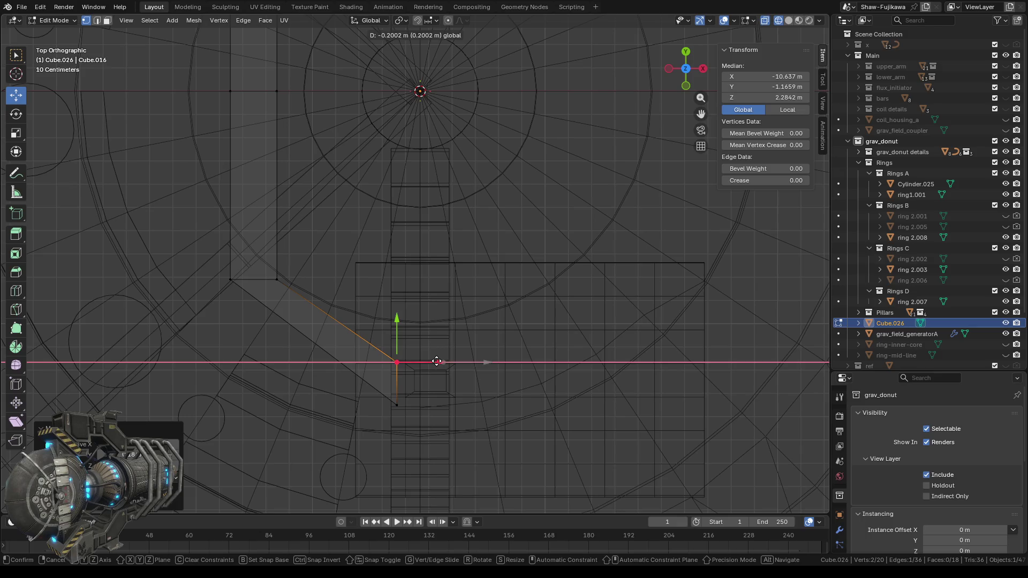
{"action": "left_click_drag", "start_coordinate": [437, 361], "coordinate": [437, 362]}
- Switch the viewport to Solid shading and view the bar on the donut's top
{"action": "scroll", "coordinate": [443, 400], "scroll_direction": "down", "scroll_amount": 3}
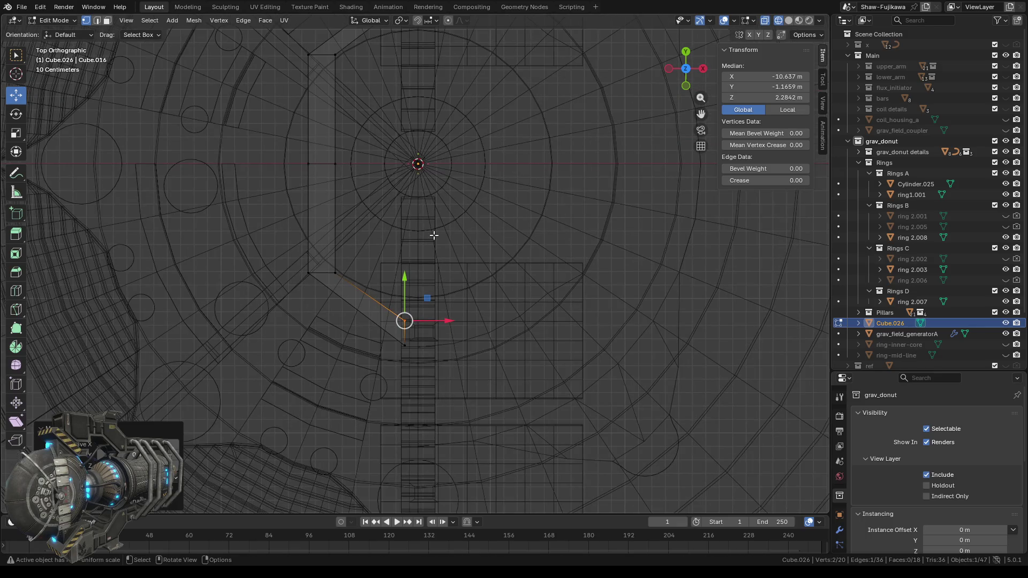
{"action": "middle_click_drag", "start_coordinate": [450, 151], "coordinate": [443, 280], "text": "shift"}
{"action": "scroll", "coordinate": [444, 273], "scroll_direction": "down", "scroll_amount": 2}
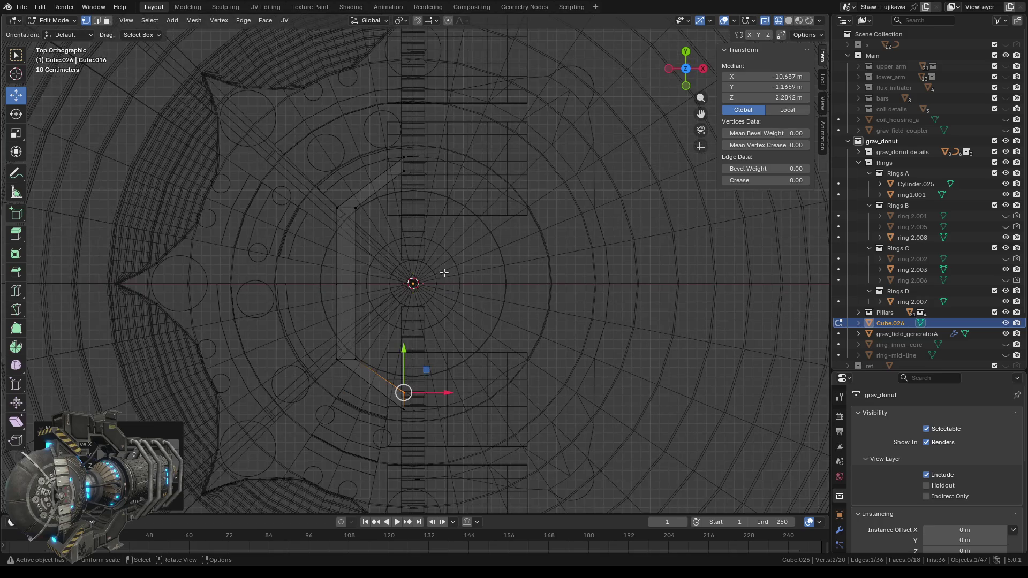
{"action": "scroll", "coordinate": [452, 275], "scroll_direction": "down", "scroll_amount": 3}
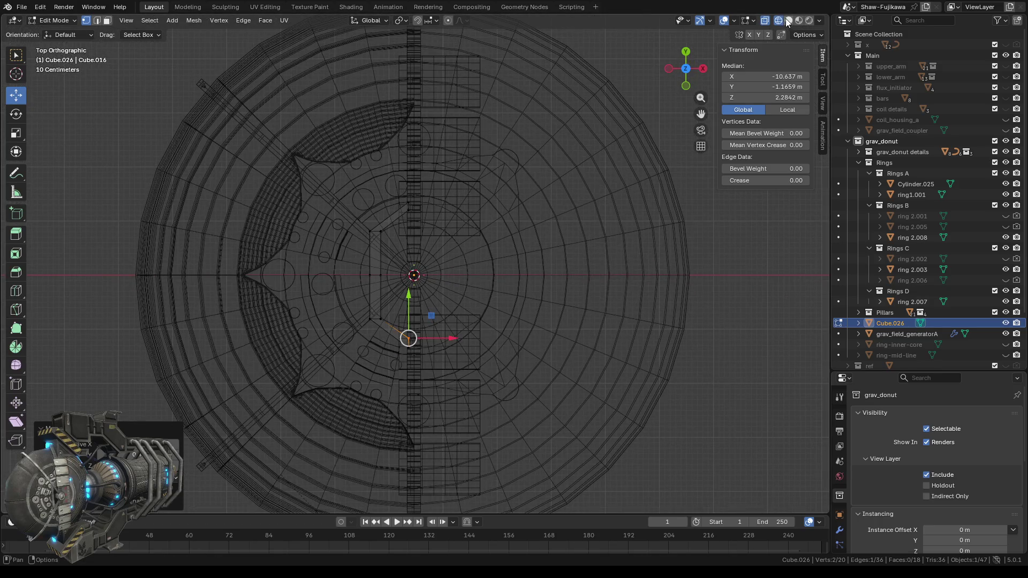
{"action": "left_click", "coordinate": [789, 20]}
{"action": "mouse_move", "coordinate": [396, 230]}
{"action": "middle_mouse_down"}
{"action": "mouse_move", "coordinate": [397, 301]}
{"action": "mouse_move", "coordinate": [375, 275]}
{"action": "mouse_move", "coordinate": [388, 288]}
{"action": "mouse_move", "coordinate": [478, 255]}
{"action": "mouse_move", "coordinate": [379, 327]}
{"action": "mouse_move", "coordinate": [341, 321]}
{"action": "mouse_move", "coordinate": [351, 279]}
{"action": "mouse_move", "coordinate": [465, 243]}
{"action": "middle_mouse_up"}
- In Object Mode, lower Cube.026 along Z to 1.9648 m and check it against the surface
{"action": "key", "text": "Tab"}
{"action": "scroll", "coordinate": [432, 257], "scroll_direction": "up", "scroll_amount": 5}
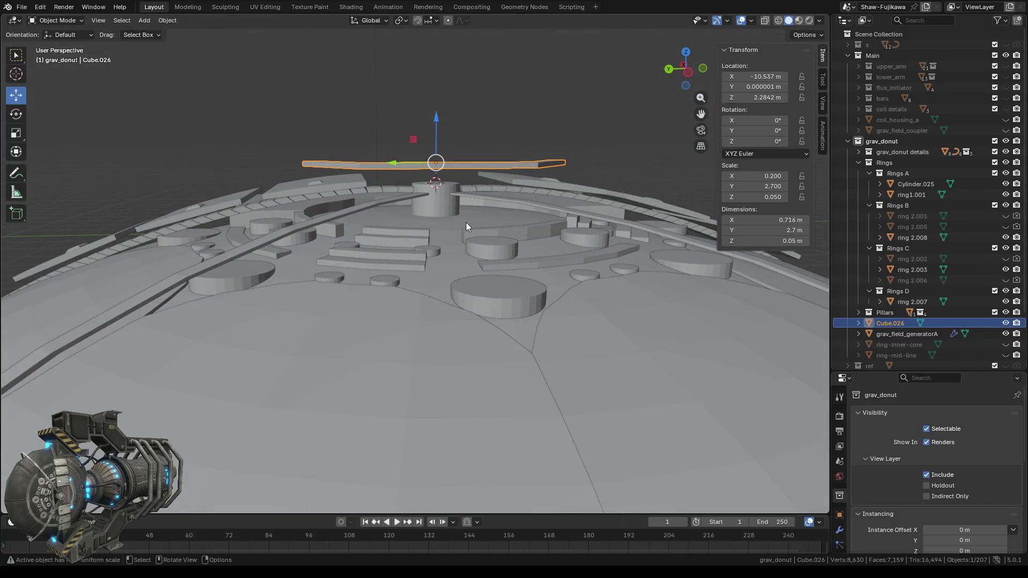
{"action": "left_click_drag", "start_coordinate": [437, 116], "coordinate": [435, 150]}
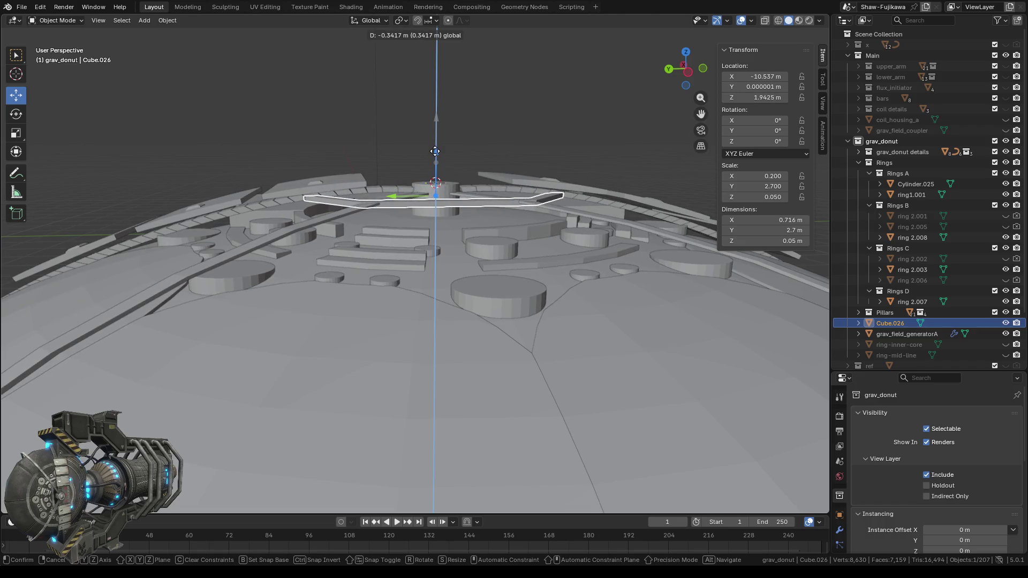
{"action": "left_click_drag", "start_coordinate": [434, 150], "coordinate": [435, 149]}
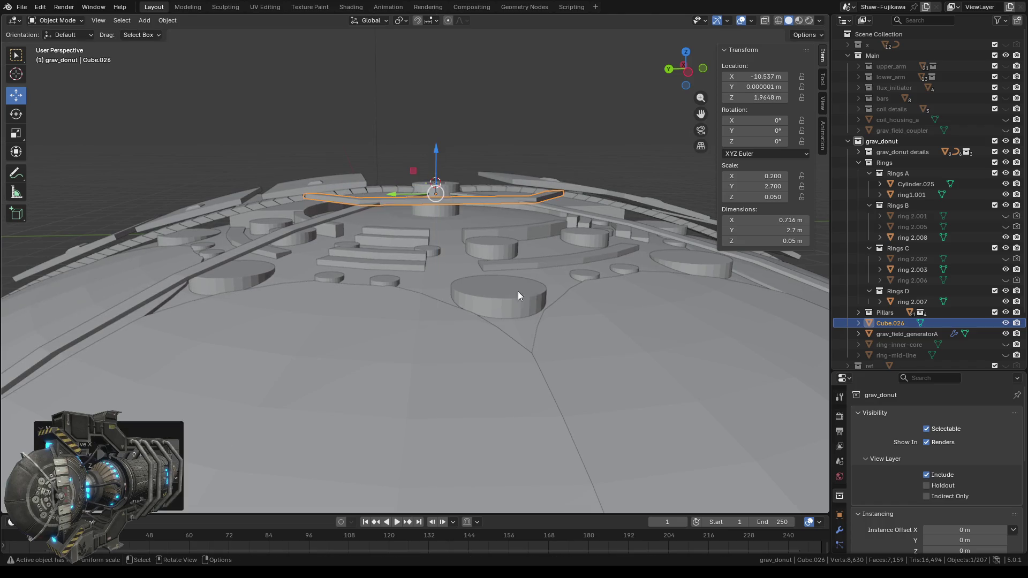
{"action": "mouse_move", "coordinate": [518, 291]}
{"action": "middle_mouse_down"}
{"action": "mouse_move", "coordinate": [371, 313]}
{"action": "mouse_move", "coordinate": [367, 337]}
{"action": "middle_mouse_up"}
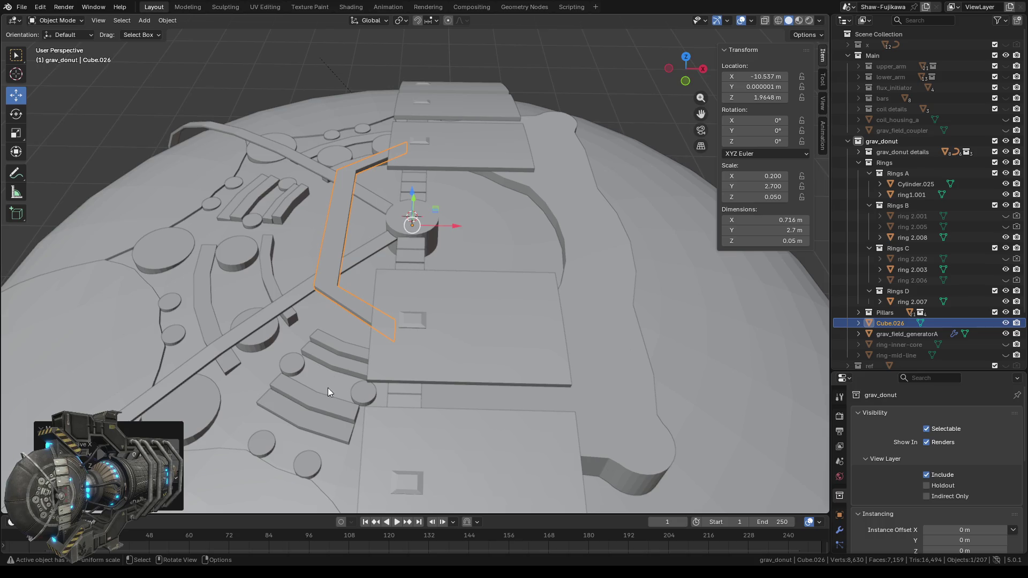
{"action": "mouse_move", "coordinate": [328, 388]}
{"action": "middle_mouse_down"}
{"action": "mouse_move", "coordinate": [367, 342]}
{"action": "mouse_move", "coordinate": [375, 358]}
{"action": "mouse_move", "coordinate": [365, 358]}
{"action": "middle_mouse_up"}
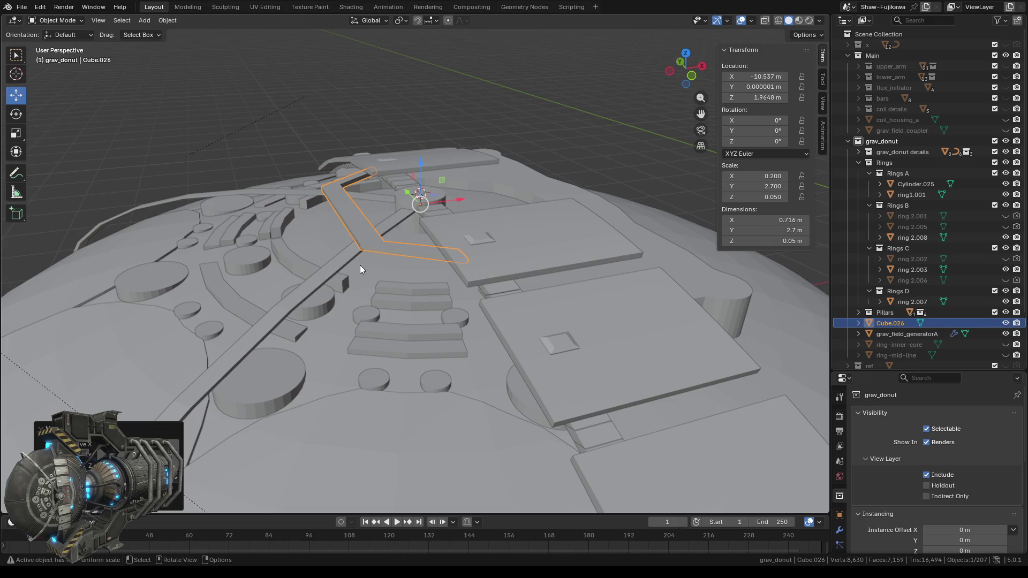
{"action": "key", "text": "Tab"}
{"action": "middle_click_drag", "start_coordinate": [359, 265], "coordinate": [359, 291]}
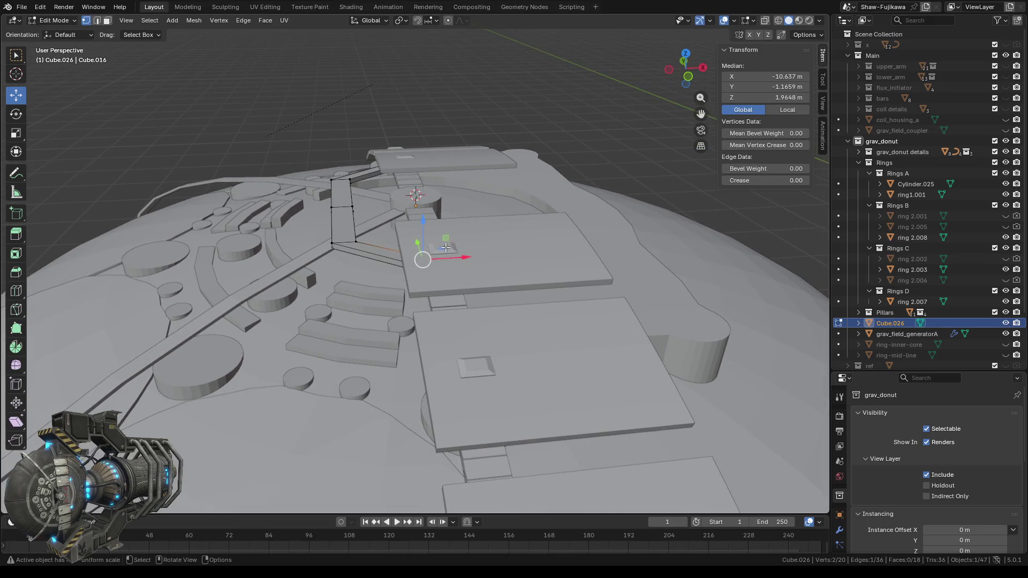
- In wireframe, select the bar's outer end section and lower it along Z to 1.875 m
{"action": "left_click", "coordinate": [779, 20]}
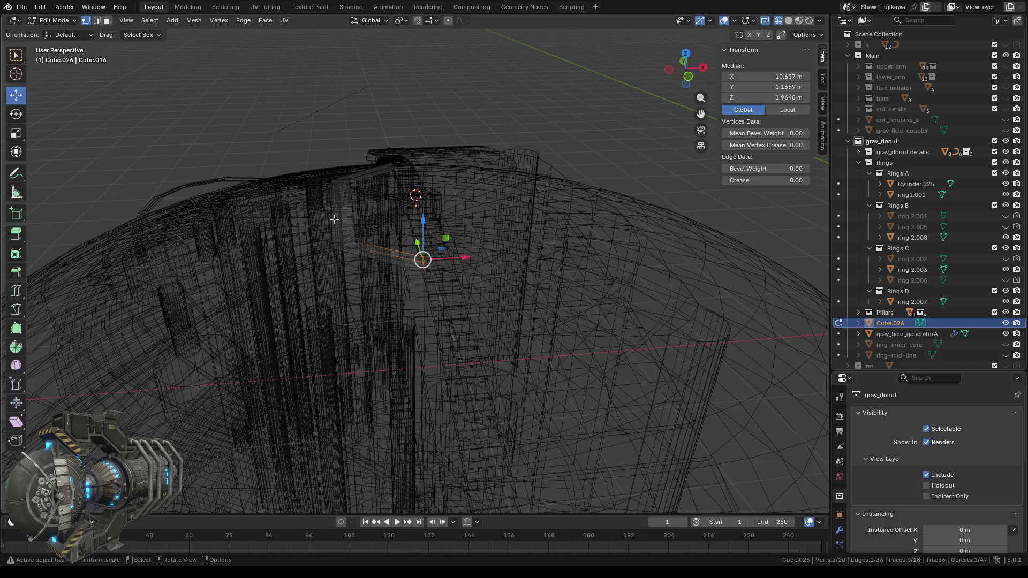
{"action": "middle_click_drag", "start_coordinate": [370, 339], "coordinate": [362, 231]}
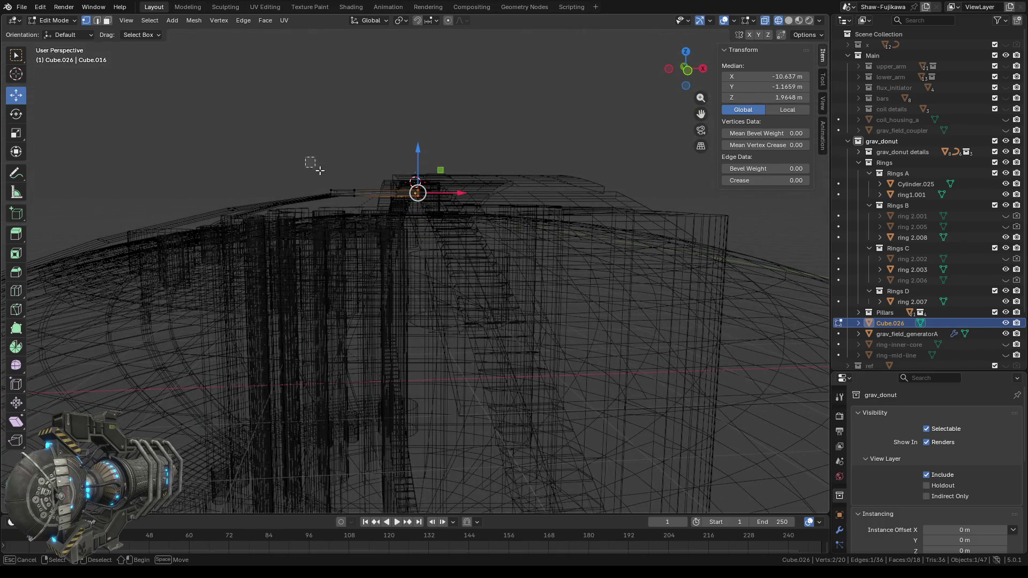
{"action": "left_click_drag", "start_coordinate": [306, 157], "coordinate": [365, 209]}
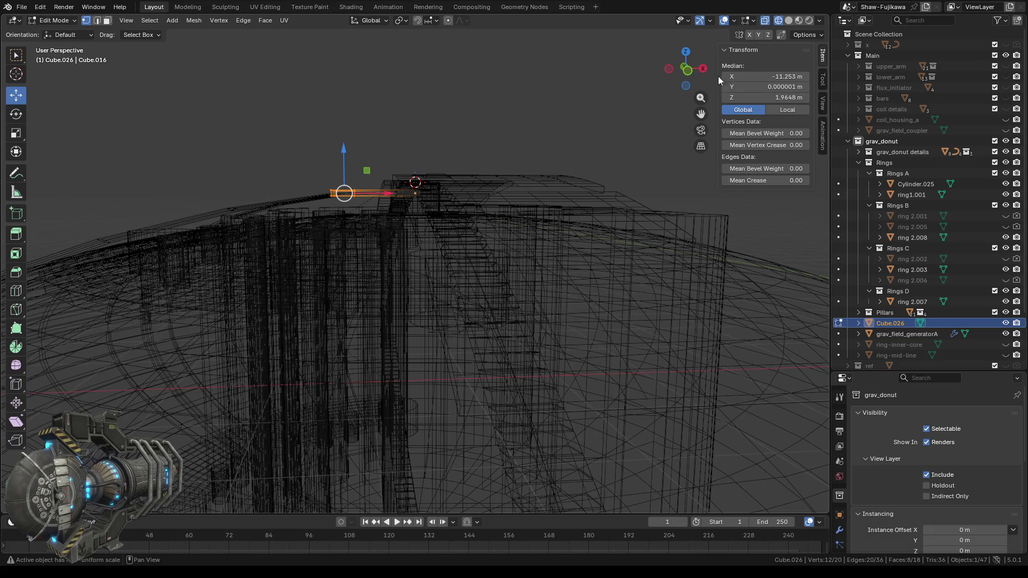
{"action": "left_click", "coordinate": [687, 69]}
{"action": "scroll", "coordinate": [429, 227], "scroll_direction": "up", "scroll_amount": 4}
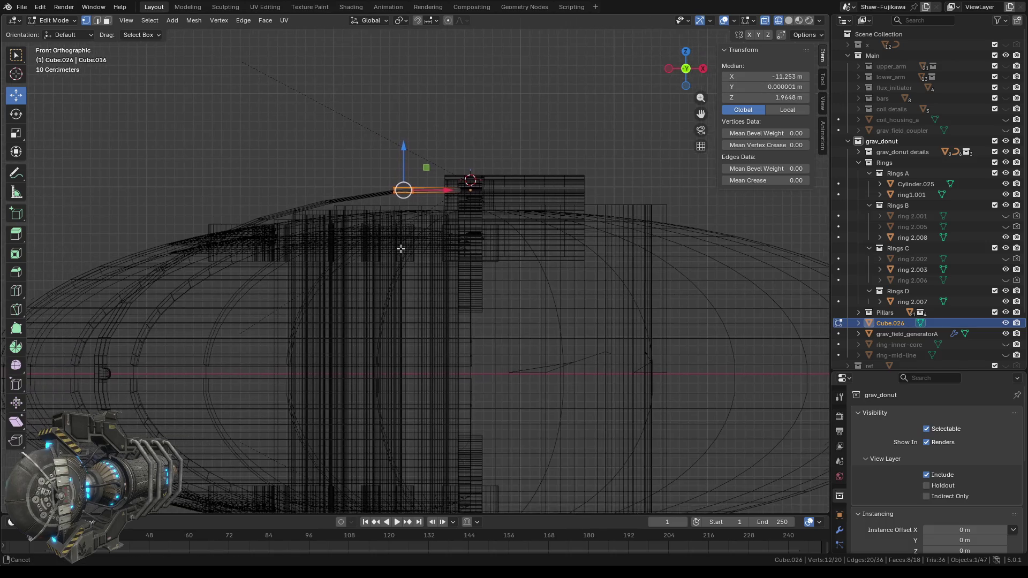
{"action": "mouse_move", "coordinate": [402, 248]}
{"action": "middle_mouse_down", "text": "shift"}
{"action": "mouse_move", "coordinate": [369, 261]}
{"action": "mouse_move", "coordinate": [358, 248]}
{"action": "middle_mouse_up", "text": "shift"}
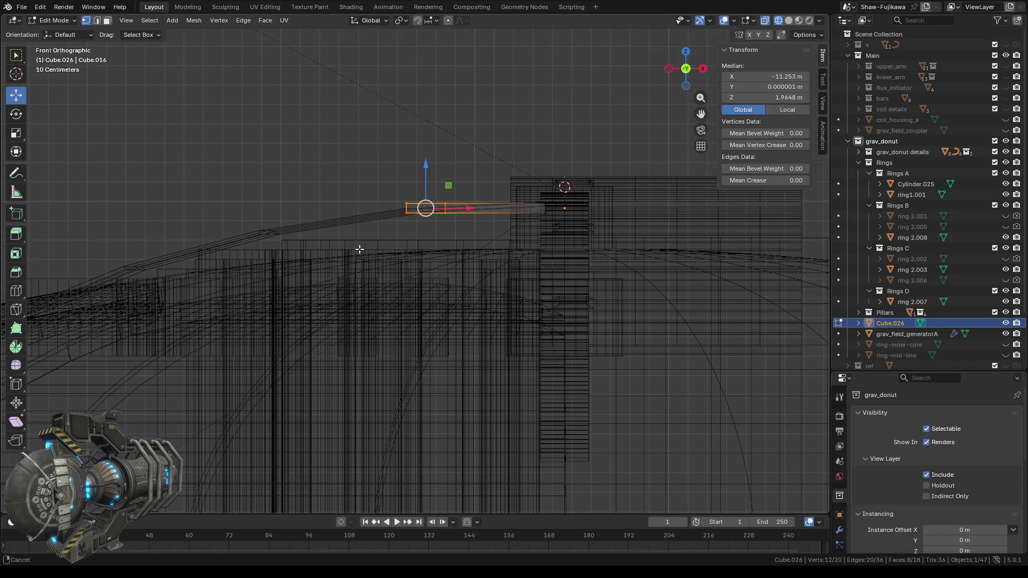
{"action": "scroll", "coordinate": [498, 219], "scroll_direction": "up", "scroll_amount": 1}
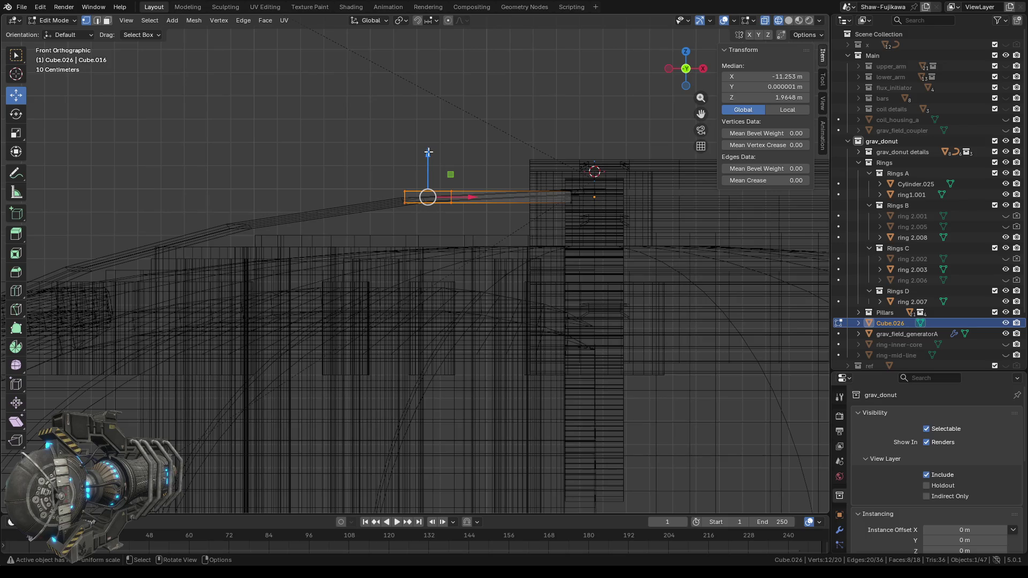
{"action": "left_click_drag", "start_coordinate": [428, 152], "coordinate": [429, 175]}
{"action": "mouse_move", "coordinate": [466, 127]}
{"action": "middle_mouse_down"}
{"action": "mouse_move", "coordinate": [416, 119]}
{"action": "mouse_move", "coordinate": [450, 142]}
{"action": "mouse_move", "coordinate": [435, 151]}
{"action": "middle_mouse_up"}
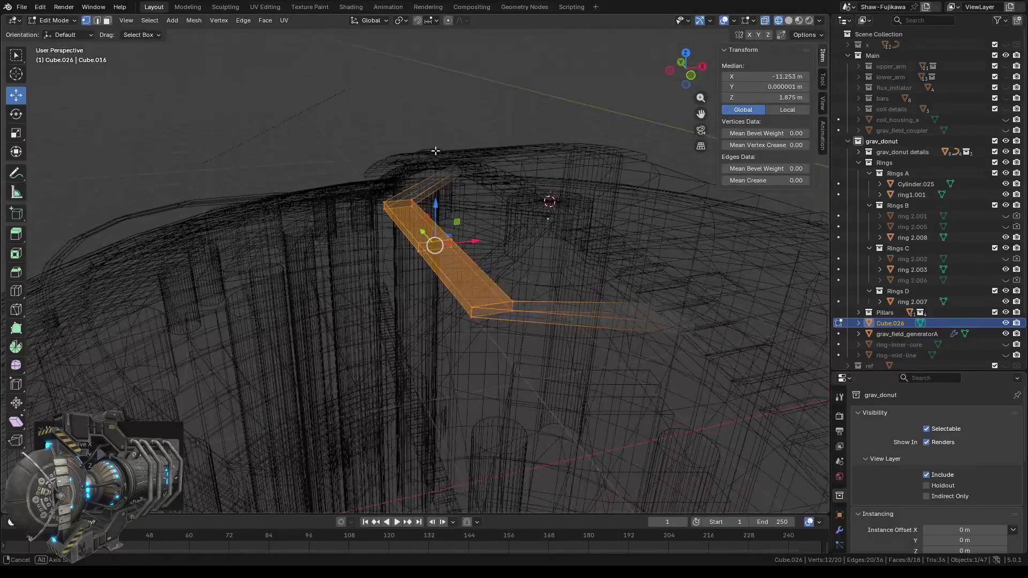
{"action": "left_click", "coordinate": [692, 75]}
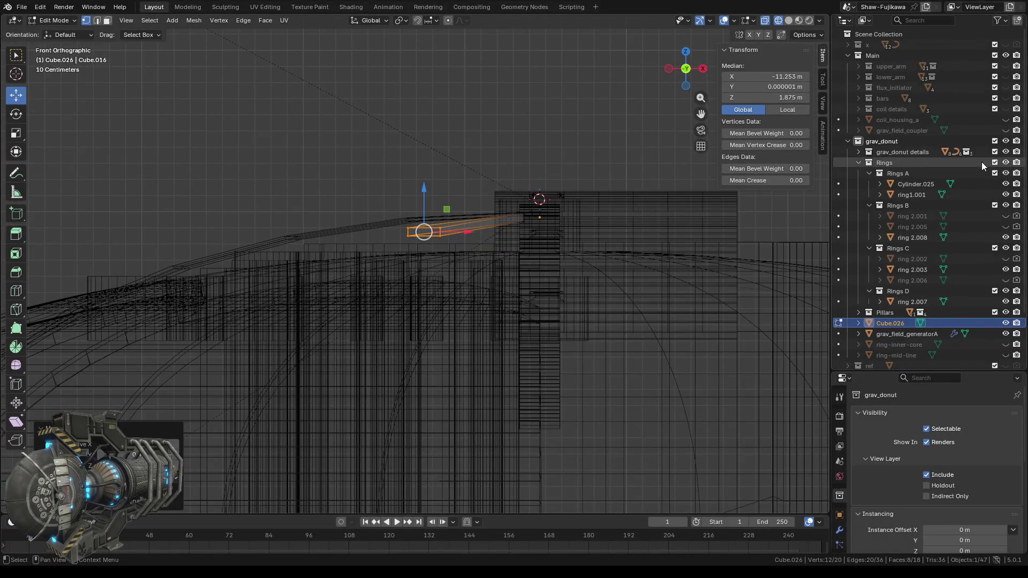
- Hide the grav_donut details collection and grav_field_generatorA
{"action": "left_click", "coordinate": [1006, 152]}
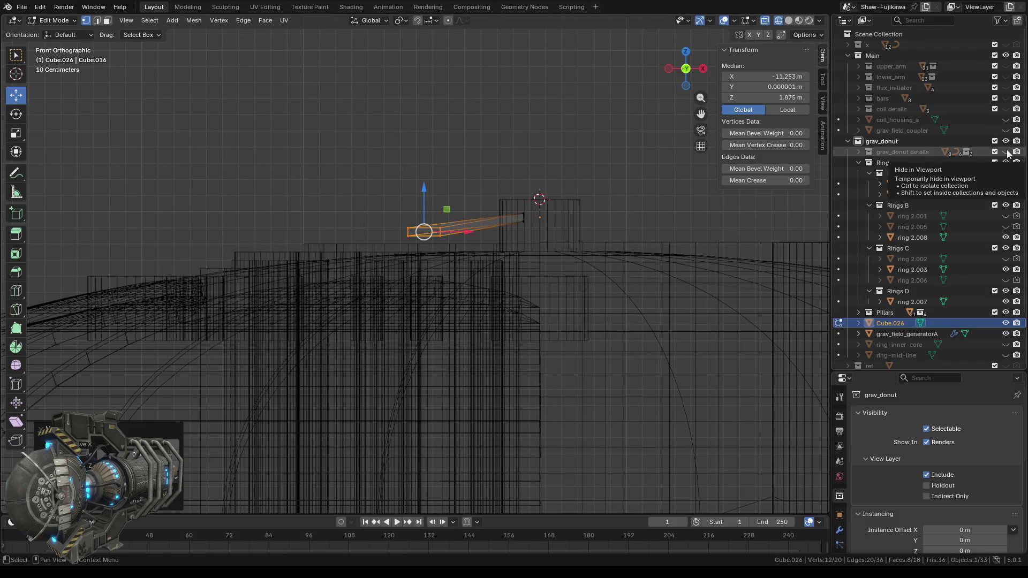
{"action": "left_click", "coordinate": [1006, 334]}
{"action": "middle_click_drag", "start_coordinate": [536, 244], "coordinate": [501, 250], "text": "shift"}
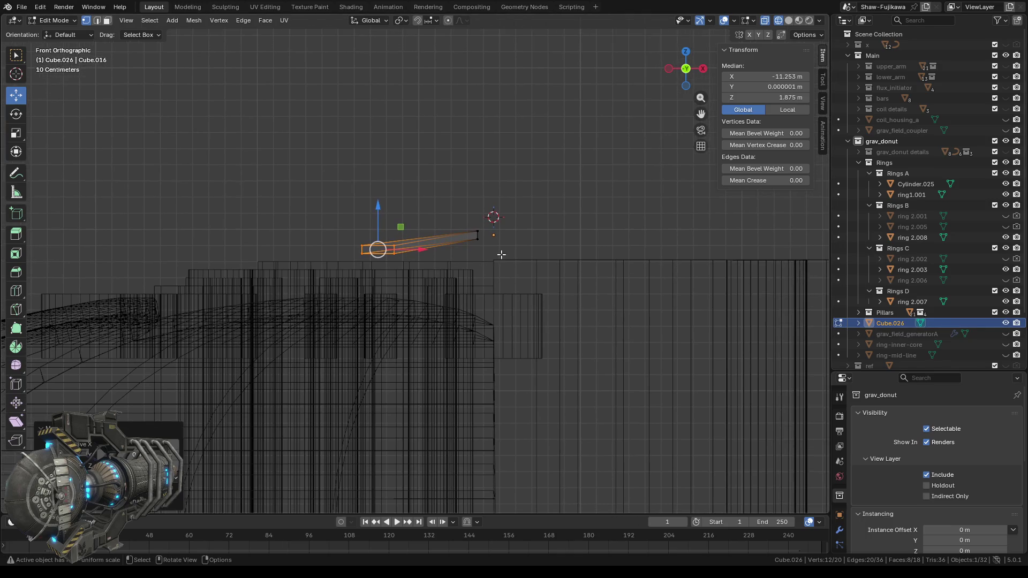
{"action": "scroll", "coordinate": [502, 250], "scroll_direction": "up", "scroll_amount": 5}
{"action": "middle_click_drag", "start_coordinate": [601, 227], "coordinate": [436, 230], "text": "shift"}
{"action": "scroll", "coordinate": [450, 223], "scroll_direction": "up", "scroll_amount": 5}
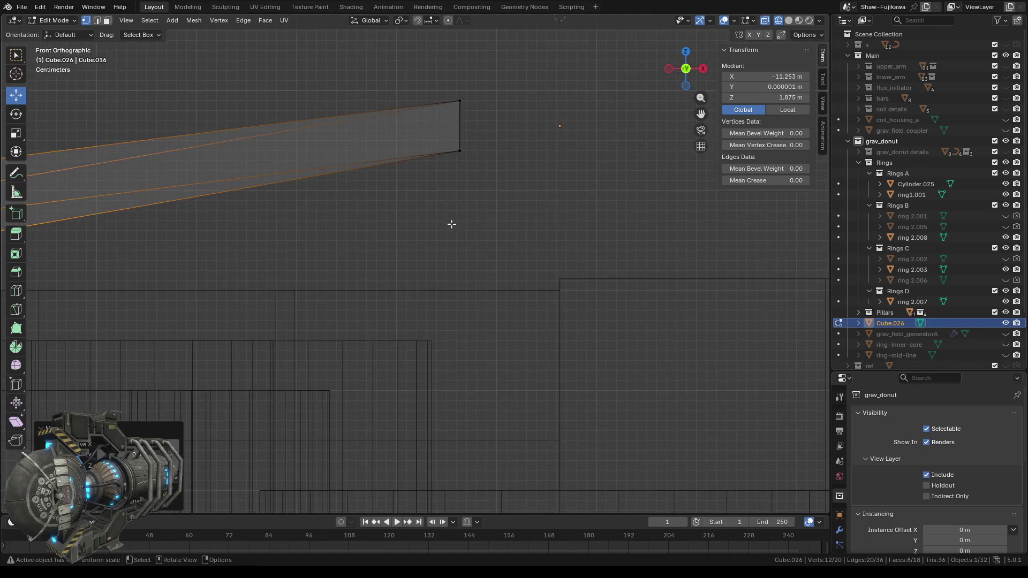
{"action": "scroll", "coordinate": [453, 224], "scroll_direction": "up", "scroll_amount": 2}
- Zoom in on the bar's end corner and select one of its vertices
{"action": "middle_click_drag", "start_coordinate": [483, 138], "coordinate": [430, 340], "text": "shift"}
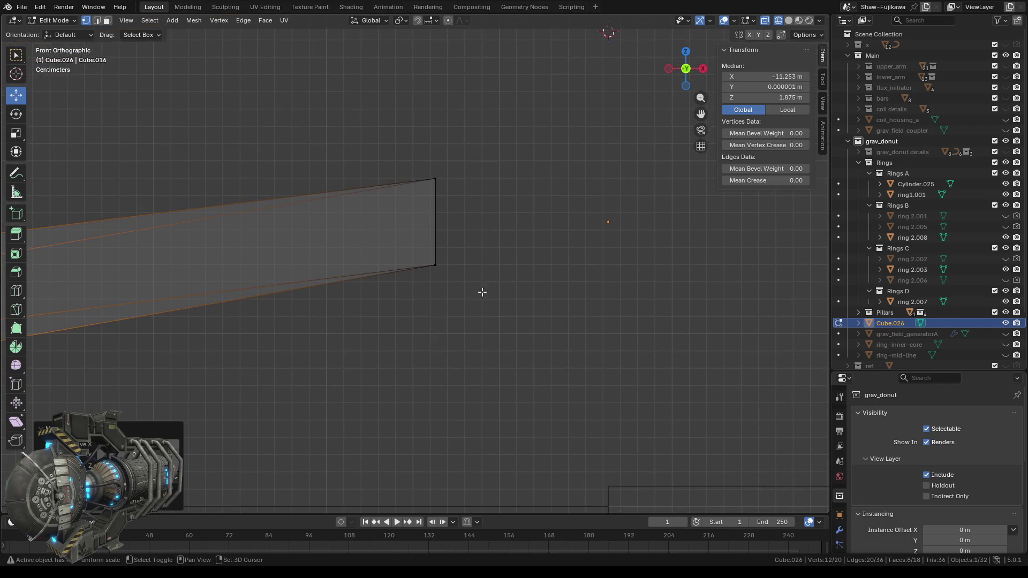
{"action": "scroll", "coordinate": [457, 202], "scroll_direction": "up", "scroll_amount": 2}
{"action": "scroll", "coordinate": [475, 203], "scroll_direction": "up", "scroll_amount": 3}
{"action": "scroll", "coordinate": [517, 283], "scroll_direction": "down", "scroll_amount": 3}
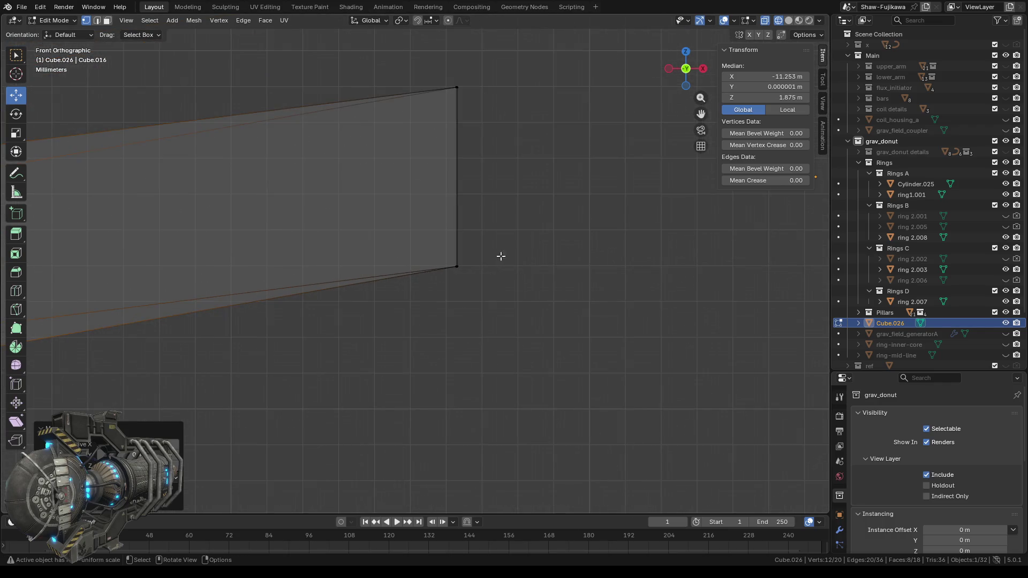
{"action": "middle_click_drag", "start_coordinate": [493, 202], "coordinate": [448, 292], "text": "shift"}
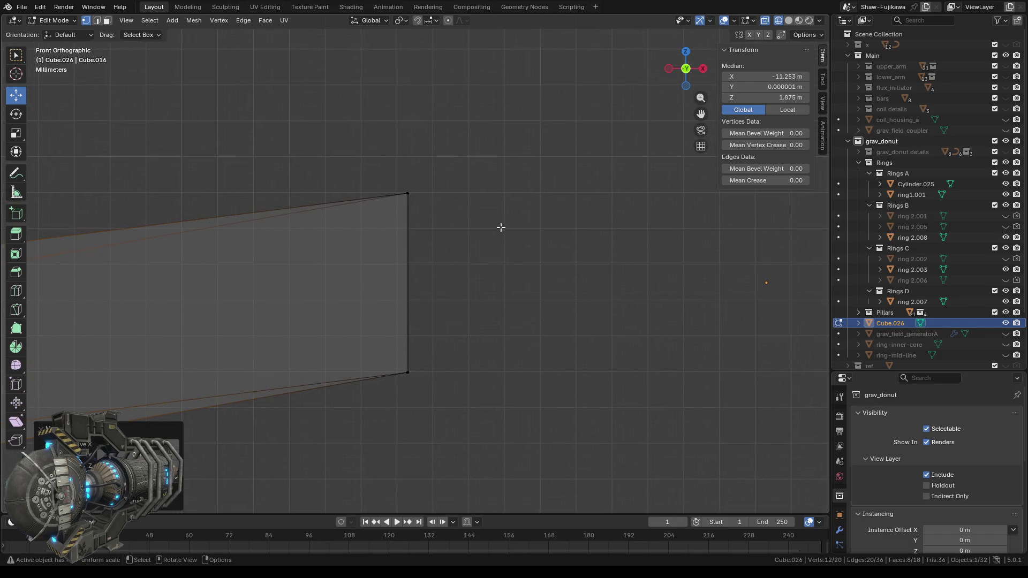
{"action": "scroll", "coordinate": [501, 227], "scroll_direction": "down", "scroll_amount": 2}
{"action": "mouse_move", "coordinate": [466, 195]}
{"action": "middle_mouse_down"}
{"action": "mouse_move", "coordinate": [453, 200]}
{"action": "mouse_move", "coordinate": [472, 191]}
{"action": "middle_mouse_up"}
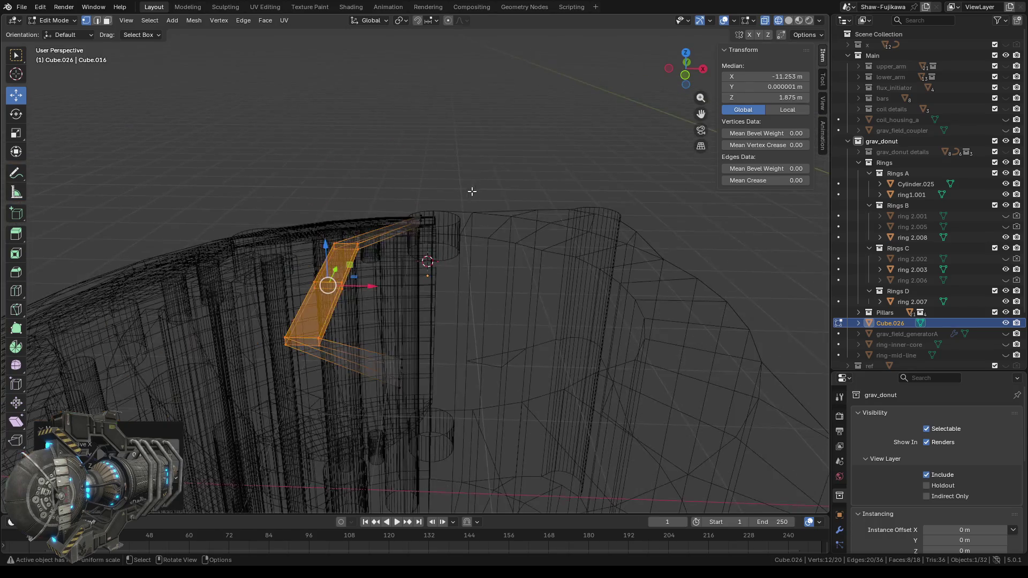
{"action": "mouse_move", "coordinate": [449, 299]}
{"action": "middle_mouse_down"}
{"action": "mouse_move", "coordinate": [482, 465]}
{"action": "mouse_move", "coordinate": [493, 417]}
{"action": "middle_mouse_up"}
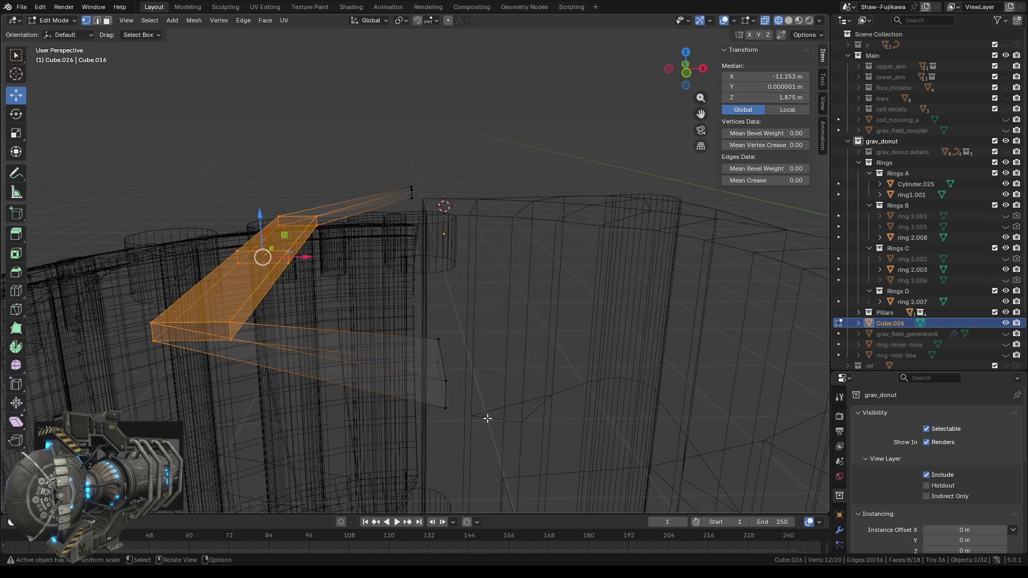
{"action": "left_click", "coordinate": [529, 358]}
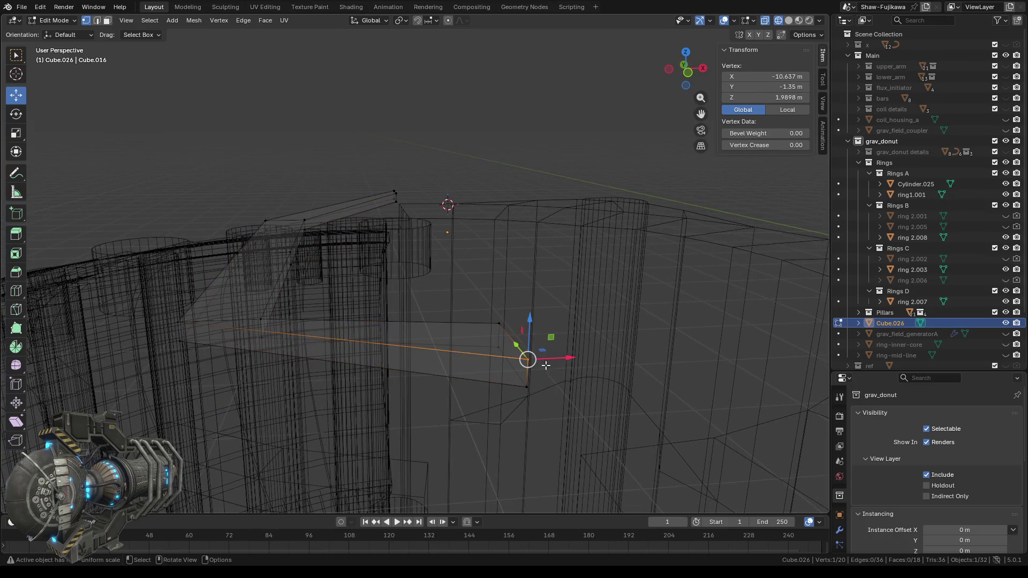
- Set the X coordinate of four end vertices of Cube.026 to -10.637 m
{"action": "left_click", "coordinate": [774, 76]}
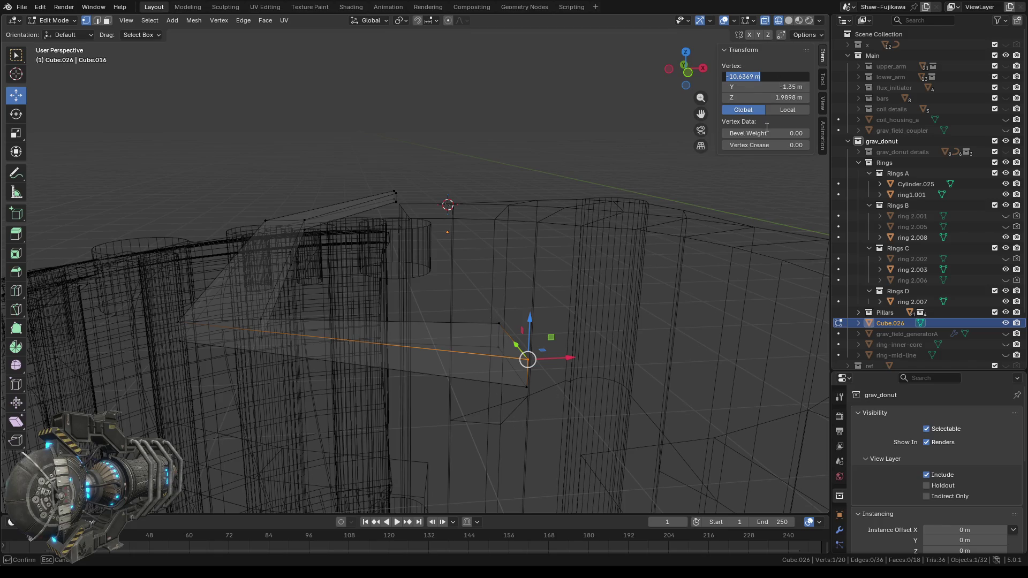
{"action": "key", "text": "Return"}
{"action": "left_click", "coordinate": [509, 327]}
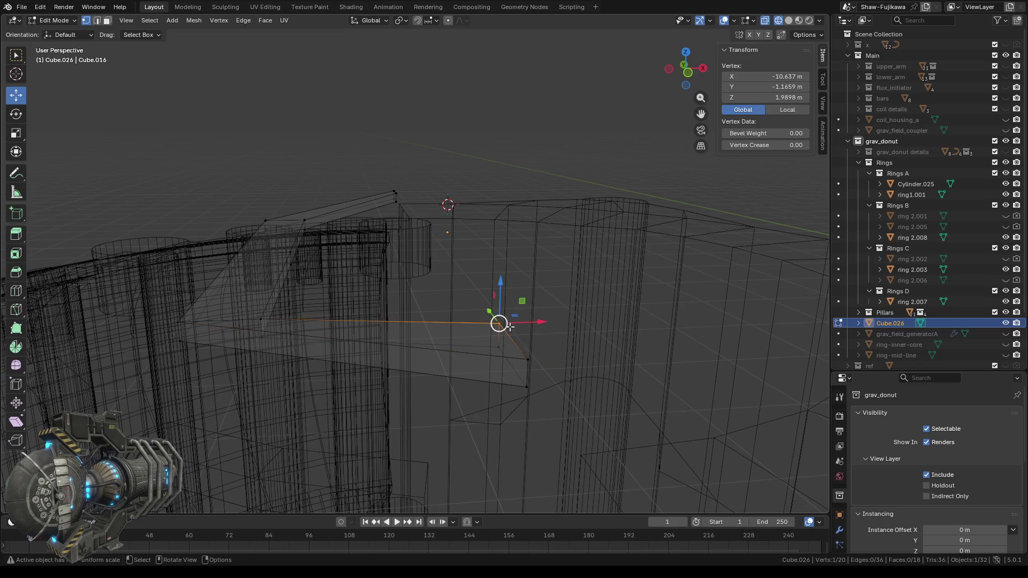
{"action": "left_click", "coordinate": [767, 76]}
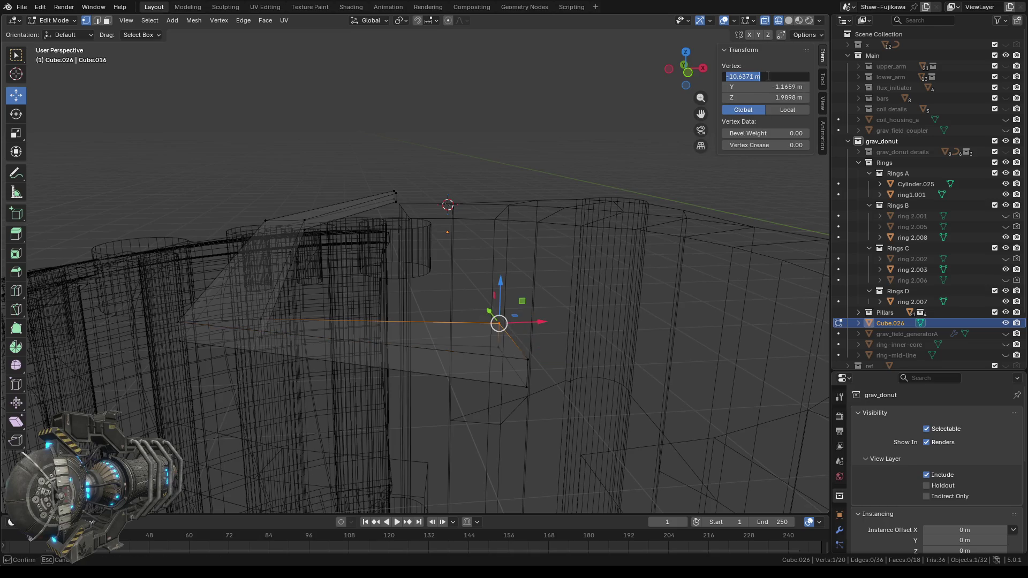
{"action": "key", "text": "Return"}
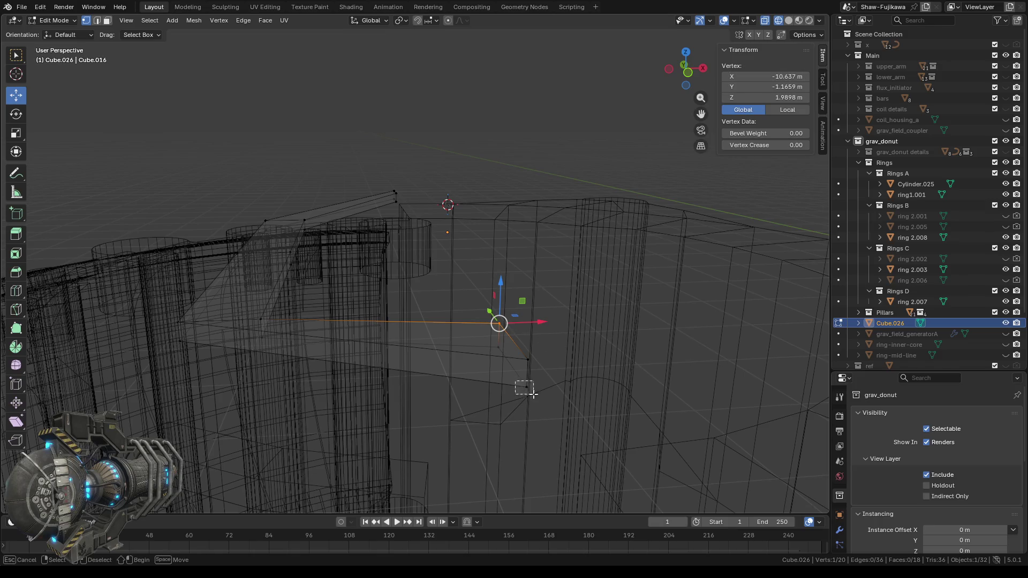
{"action": "left_click", "coordinate": [526, 387]}
{"action": "left_click", "coordinate": [767, 76]}
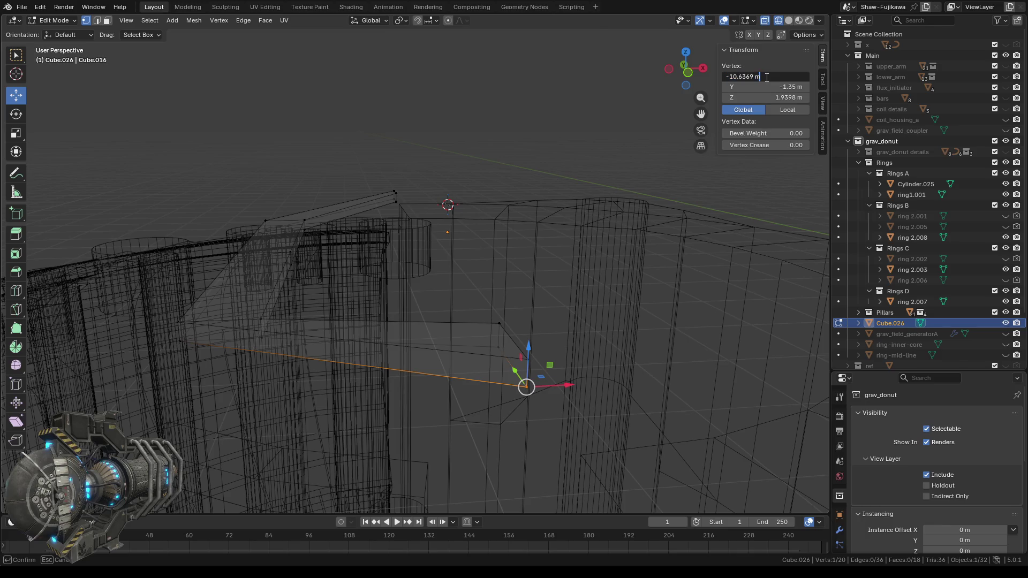
{"action": "key", "text": "Return"}
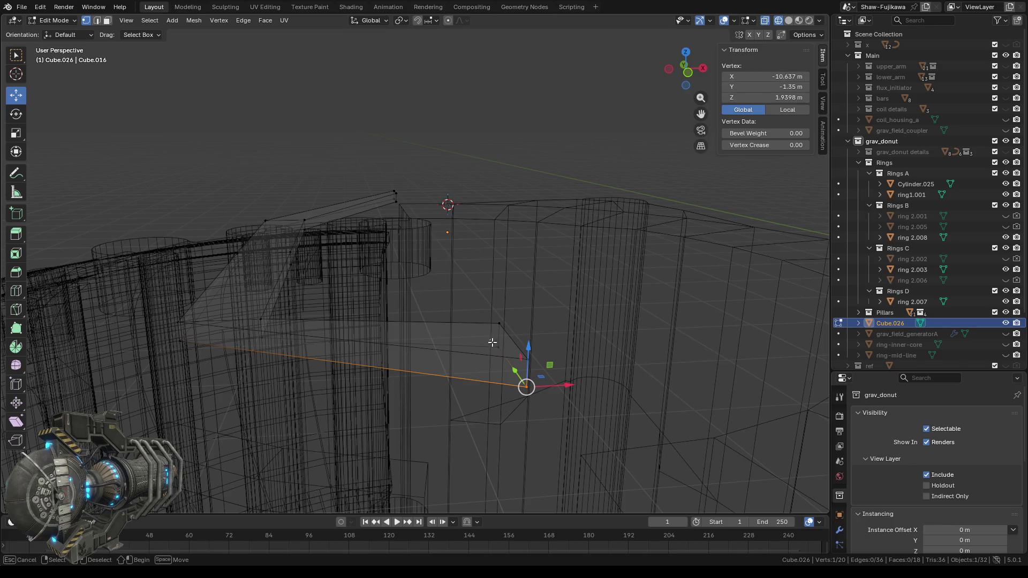
{"action": "left_click", "coordinate": [501, 349]}
{"action": "left_click", "coordinate": [752, 76]}
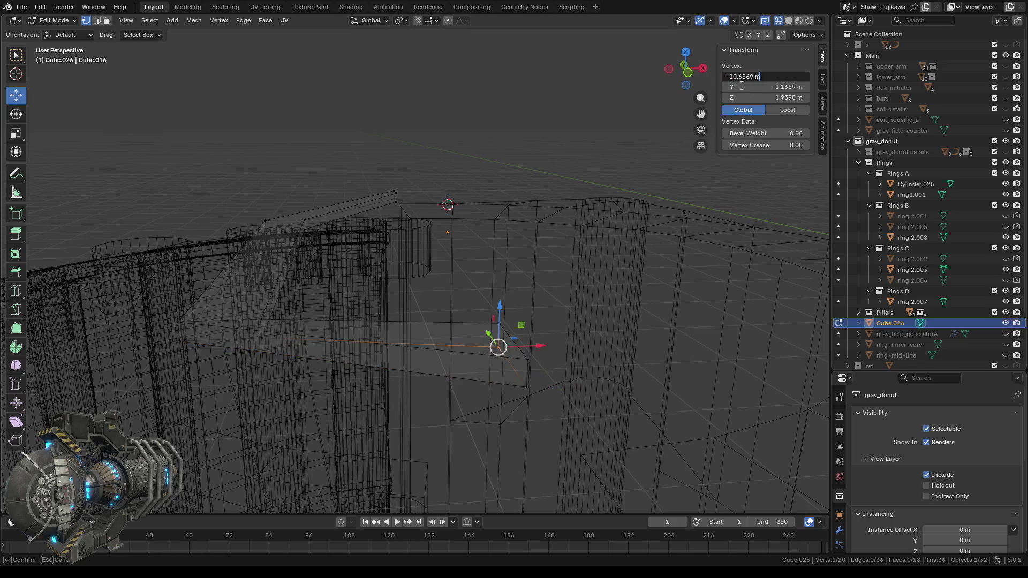
{"action": "key", "text": "Return"}
- On the bar's other side, set three more end vertices to X -10.637 m
{"action": "mouse_move", "coordinate": [393, 237]}
{"action": "middle_mouse_down"}
{"action": "mouse_move", "coordinate": [387, 296]}
{"action": "mouse_move", "coordinate": [394, 250]}
{"action": "middle_mouse_up"}
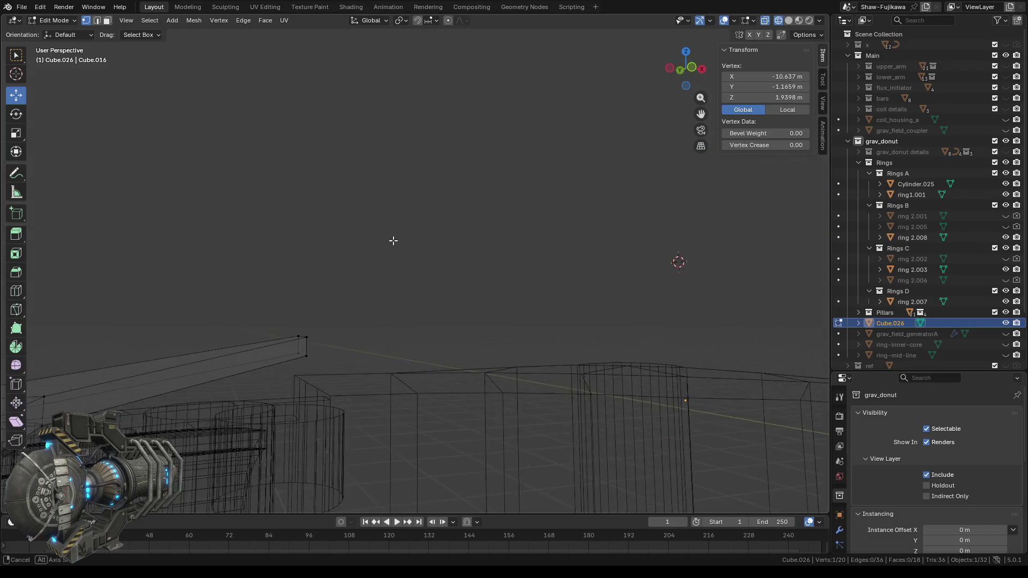
{"action": "left_click", "coordinate": [308, 341]}
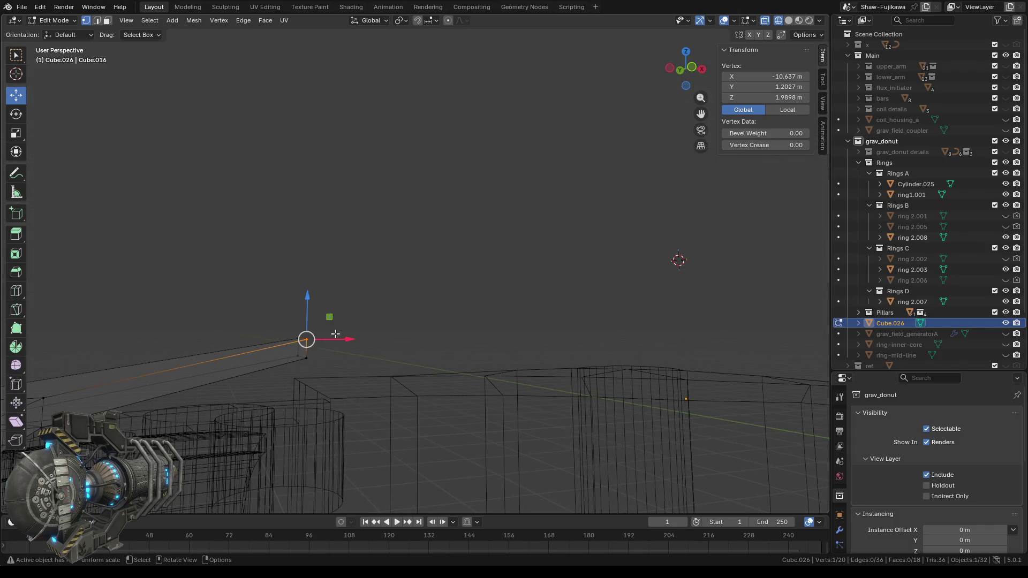
{"action": "left_click", "coordinate": [765, 76]}
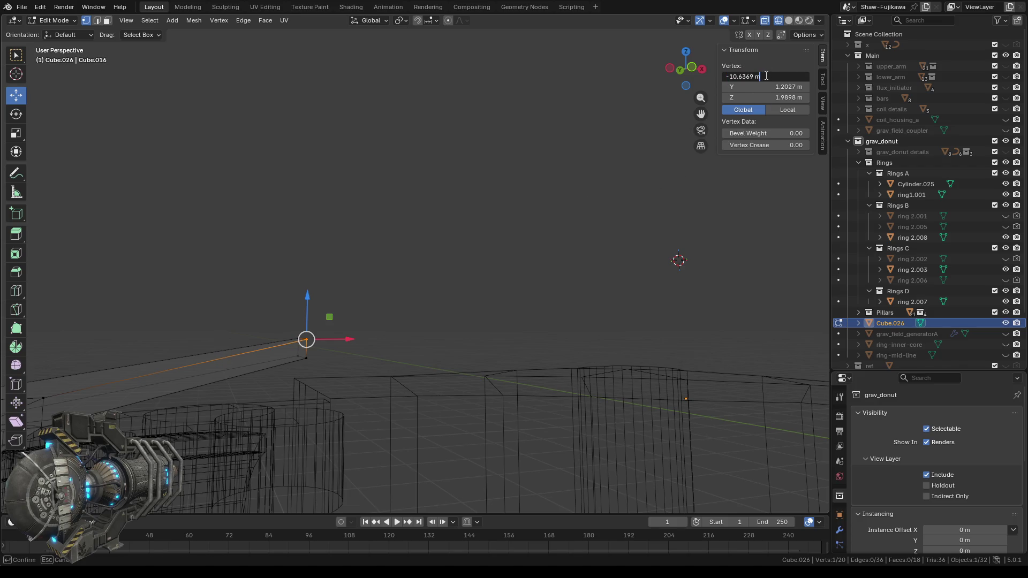
{"action": "key", "text": "Return"}
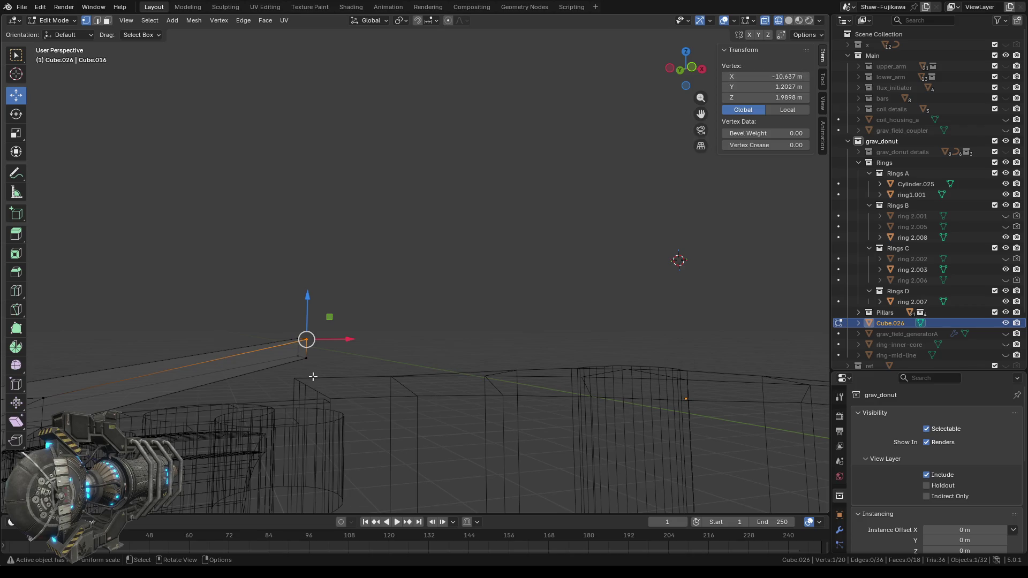
{"action": "left_click", "coordinate": [300, 356]}
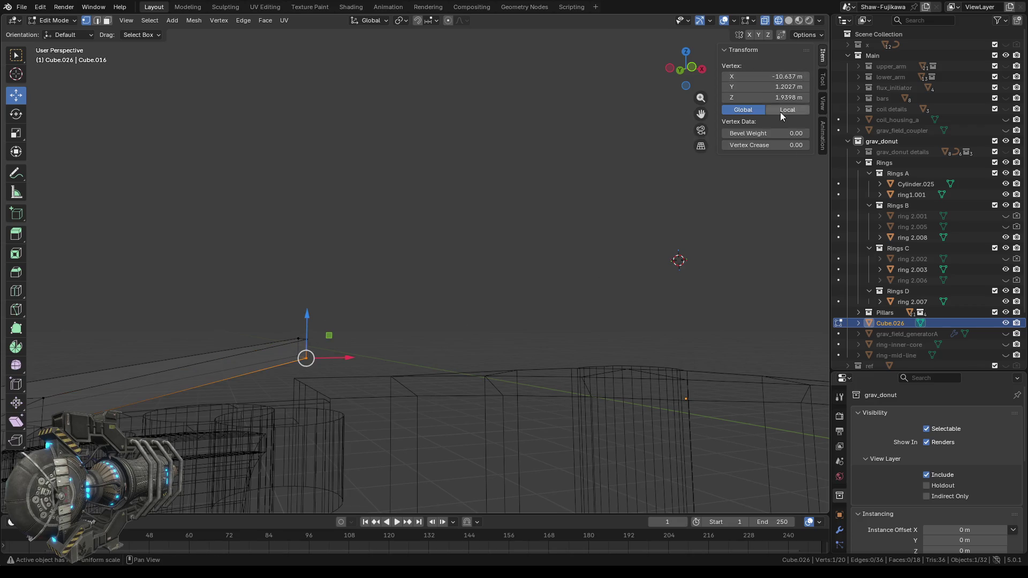
{"action": "left_click", "coordinate": [766, 78]}
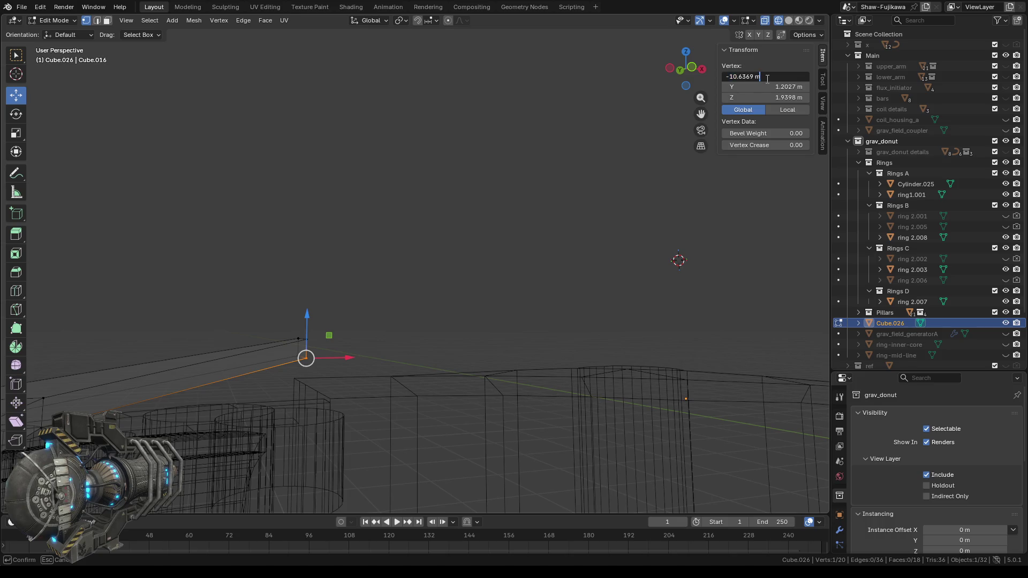
{"action": "key", "text": "Return"}
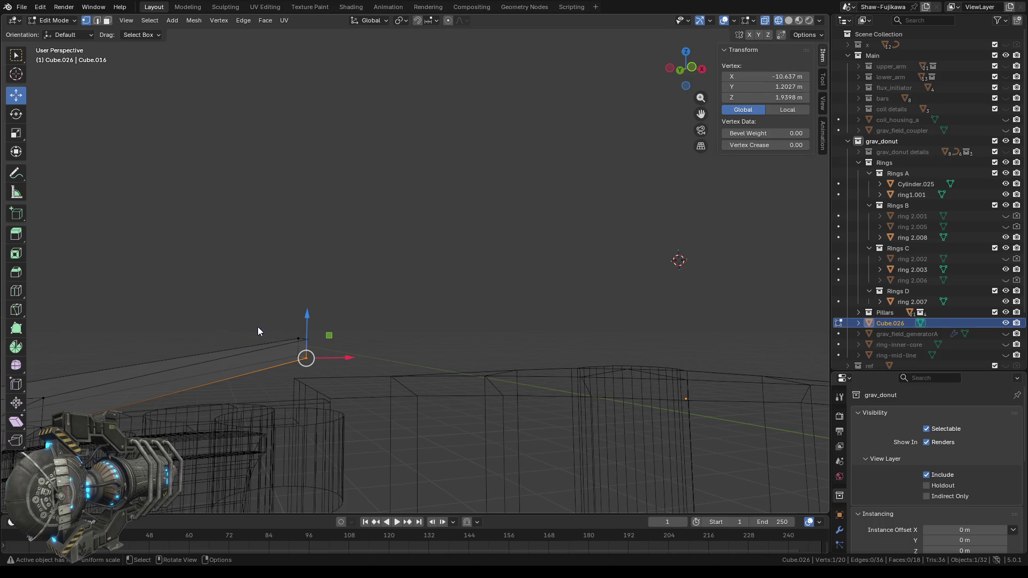
{"action": "left_click", "coordinate": [236, 295]}
{"action": "left_click_drag", "start_coordinate": [285, 329], "coordinate": [298, 341]}
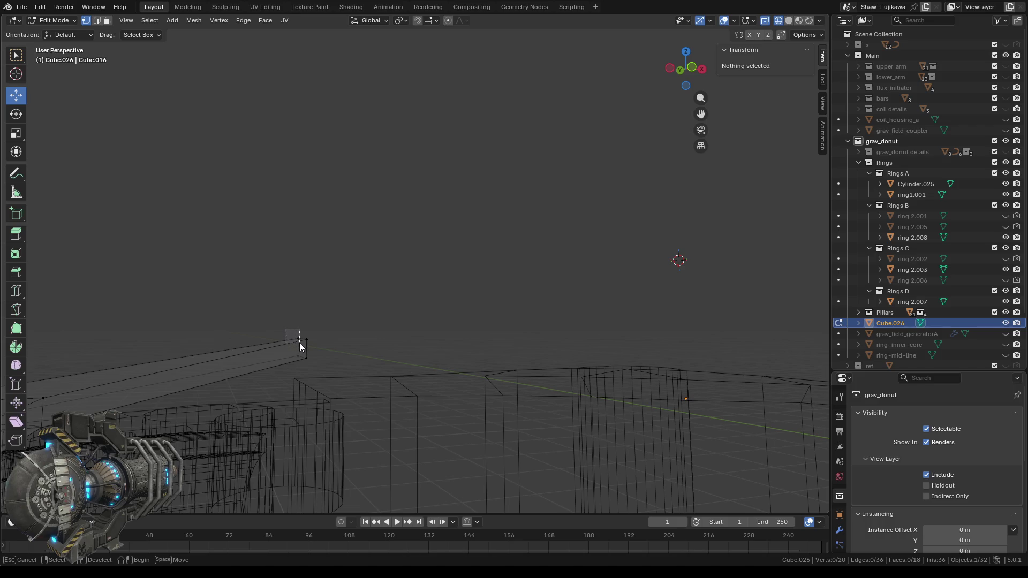
{"action": "left_click", "coordinate": [766, 79]}
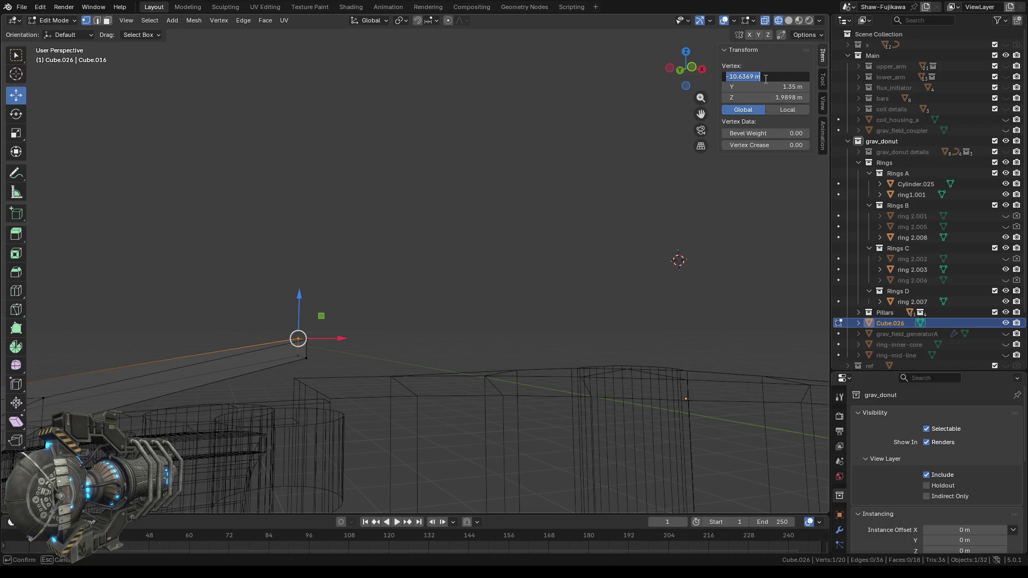
{"action": "key", "text": "Return"}
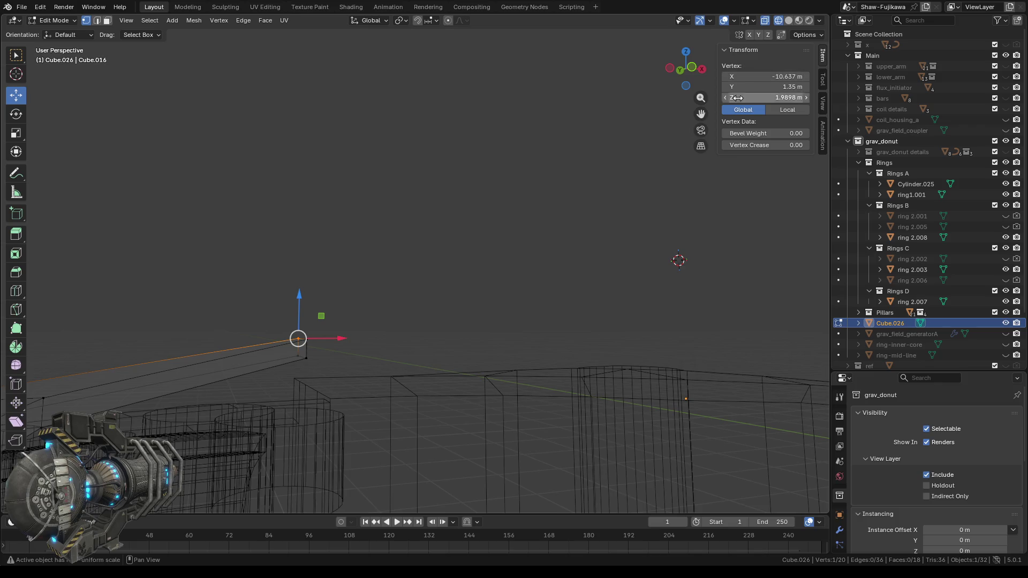
- Set the last end vertex to X -10.637 m and view the bar from the front
{"action": "left_click_drag", "start_coordinate": [298, 339], "coordinate": [334, 359]}
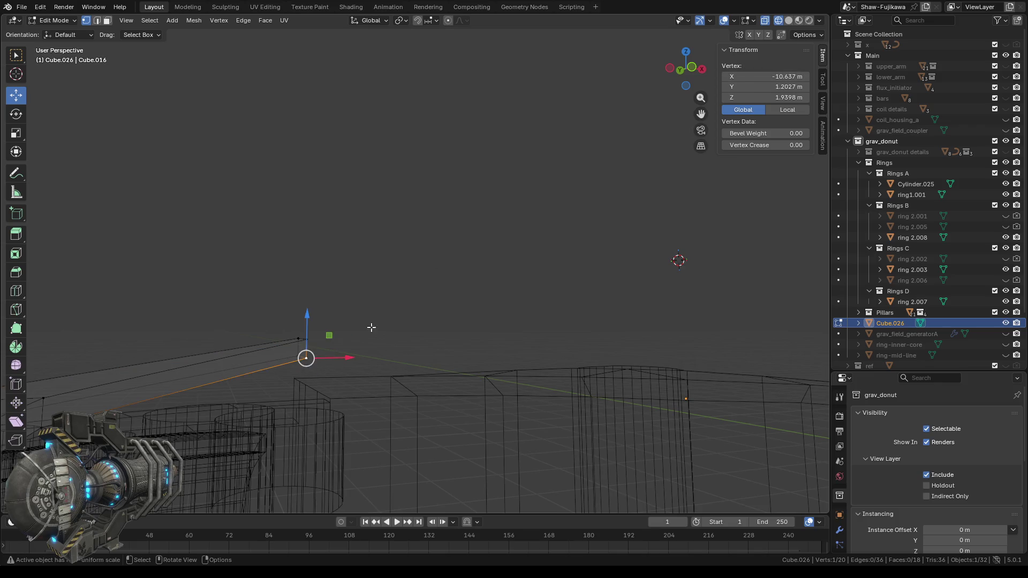
{"action": "left_click", "coordinate": [457, 241]}
{"action": "left_click_drag", "start_coordinate": [282, 355], "coordinate": [298, 357]}
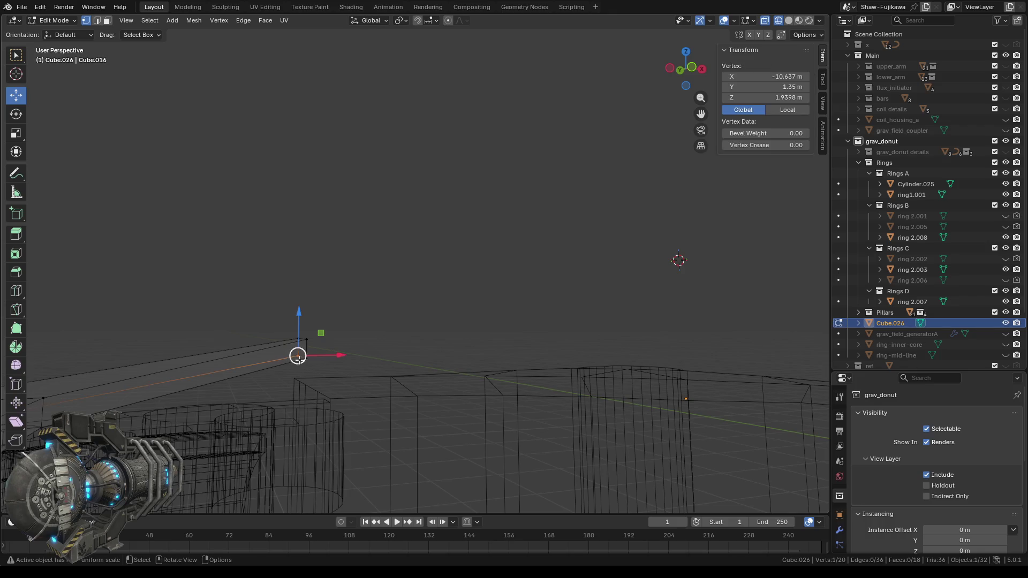
{"action": "left_click", "coordinate": [760, 77]}
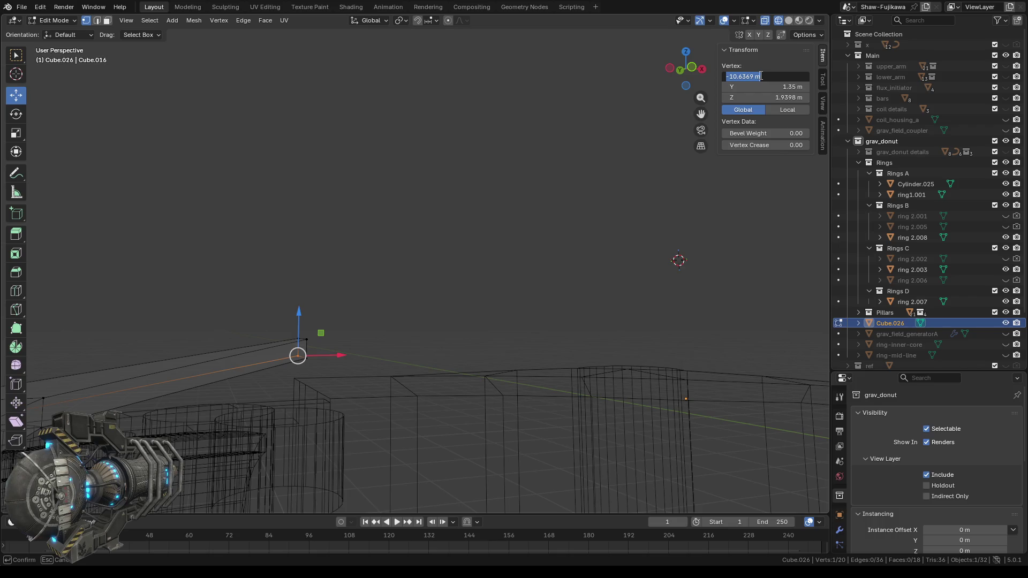
{"action": "key", "text": "Return"}
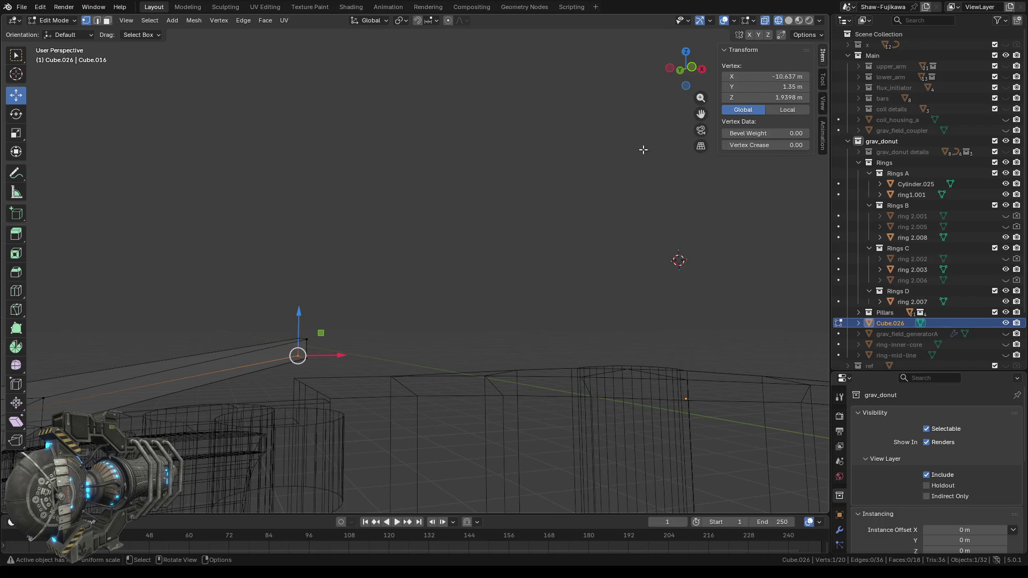
{"action": "left_click", "coordinate": [692, 68]}
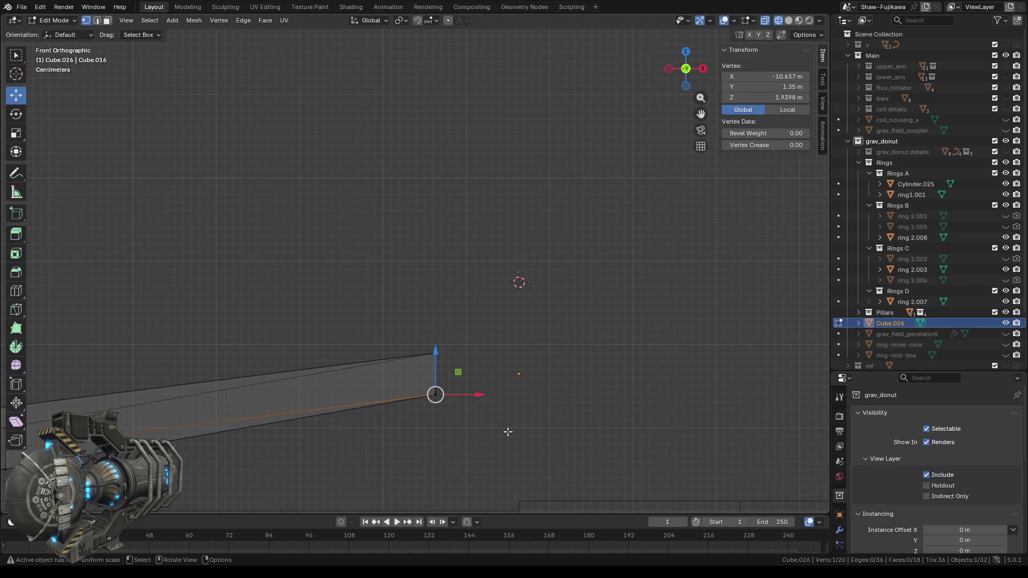
{"action": "scroll", "coordinate": [486, 447], "scroll_direction": "up", "scroll_amount": 4}
{"action": "scroll", "coordinate": [485, 448], "scroll_direction": "up", "scroll_amount": 2}
{"action": "mouse_move", "coordinate": [485, 447]}
{"action": "middle_mouse_down", "text": "shift"}
{"action": "mouse_move", "coordinate": [493, 287]}
{"action": "mouse_move", "coordinate": [482, 183]}
{"action": "middle_mouse_up", "text": "shift"}
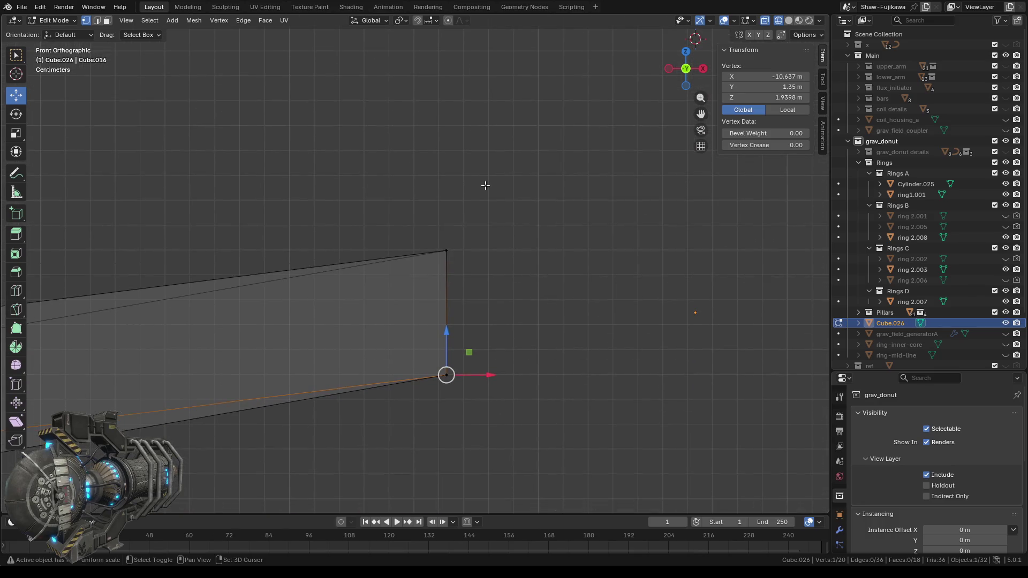
{"action": "scroll", "coordinate": [484, 335], "scroll_direction": "up", "scroll_amount": 4}
{"action": "scroll", "coordinate": [494, 324], "scroll_direction": "up", "scroll_amount": 3}
{"action": "scroll", "coordinate": [495, 323], "scroll_direction": "down", "scroll_amount": 5}
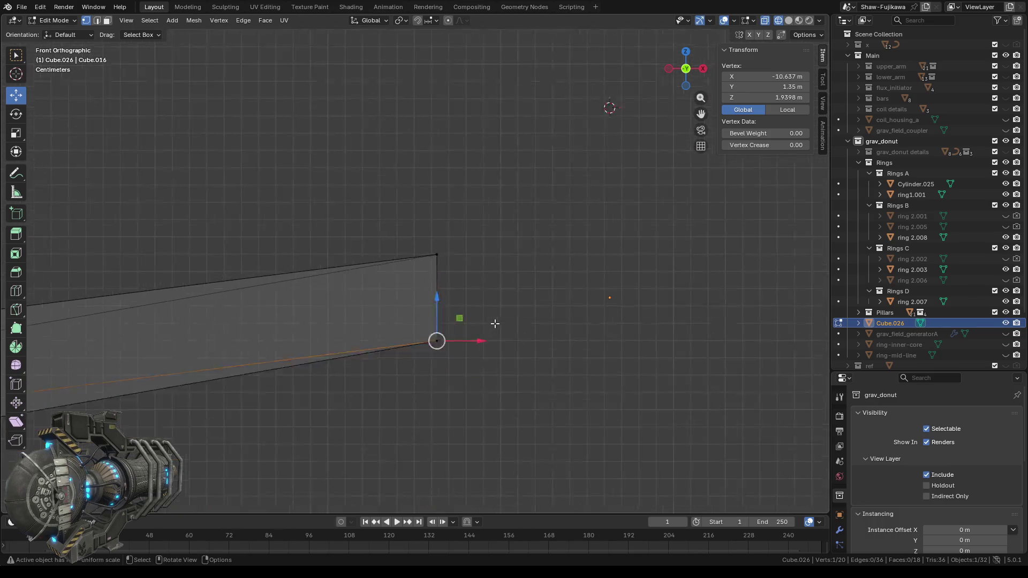
{"action": "scroll", "coordinate": [495, 324], "scroll_direction": "down", "scroll_amount": 1}
{"action": "scroll", "coordinate": [494, 324], "scroll_direction": "down", "scroll_amount": 4}
{"action": "scroll", "coordinate": [495, 324], "scroll_direction": "down", "scroll_amount": 1}
{"action": "scroll", "coordinate": [495, 324], "scroll_direction": "down", "scroll_amount": 1}
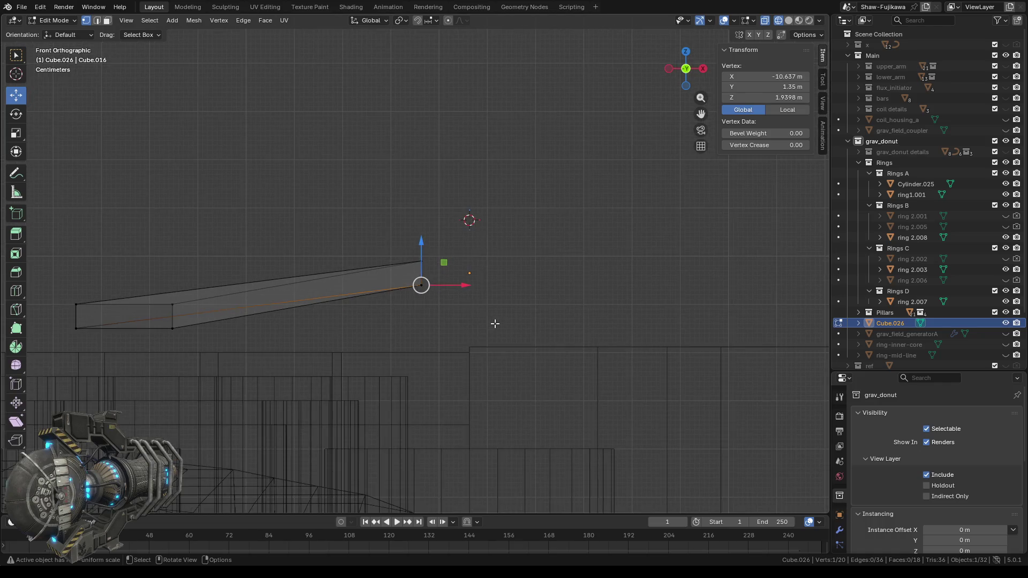
{"action": "mouse_move", "coordinate": [241, 202]}
{"action": "middle_mouse_down"}
{"action": "mouse_move", "coordinate": [328, 299]}
{"action": "mouse_move", "coordinate": [353, 209]}
{"action": "mouse_move", "coordinate": [576, 211]}
{"action": "mouse_move", "coordinate": [484, 225]}
{"action": "mouse_move", "coordinate": [397, 219]}
{"action": "middle_mouse_up"}
{"action": "left_click", "coordinate": [405, 210]}
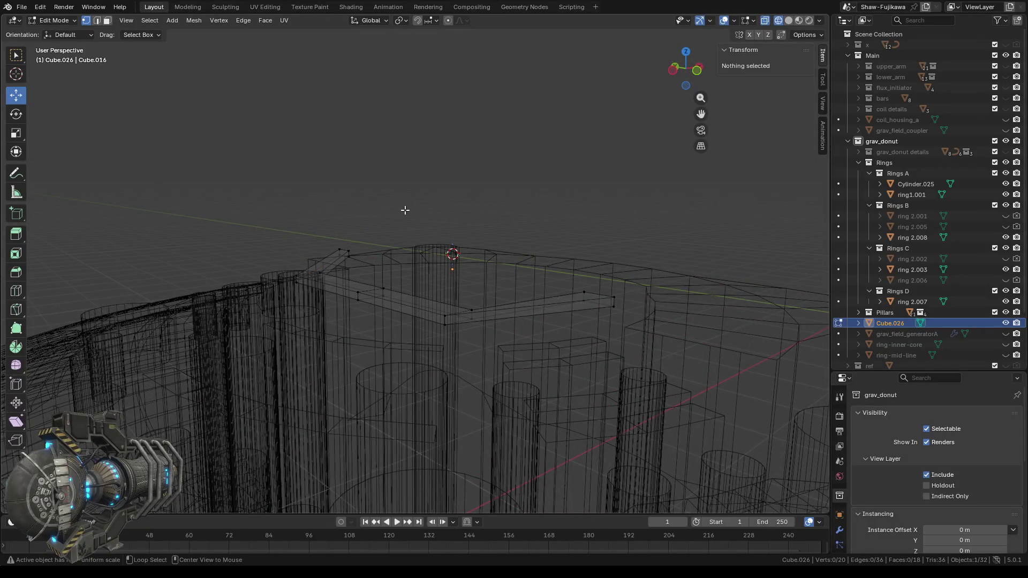
- Use solid shading and unhide grav_donut details, grav_field_generatorA, coil_housing_a and grav_field_coupler
{"action": "mouse_move", "coordinate": [493, 234]}
{"action": "middle_mouse_down"}
{"action": "mouse_move", "coordinate": [457, 230]}
{"action": "mouse_move", "coordinate": [456, 219]}
{"action": "mouse_move", "coordinate": [496, 222]}
{"action": "mouse_move", "coordinate": [467, 251]}
{"action": "middle_mouse_up"}
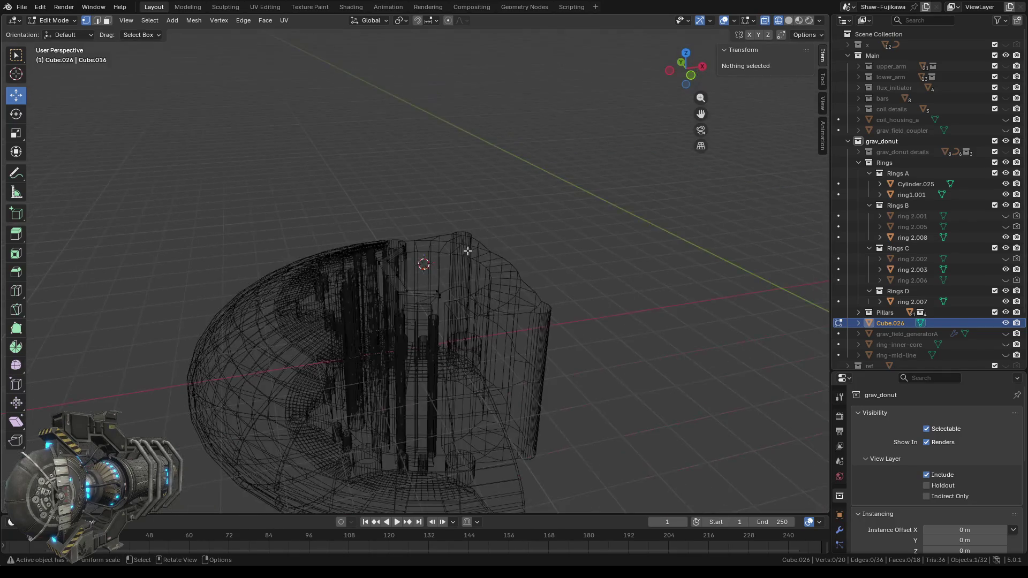
{"action": "left_click", "coordinate": [791, 21]}
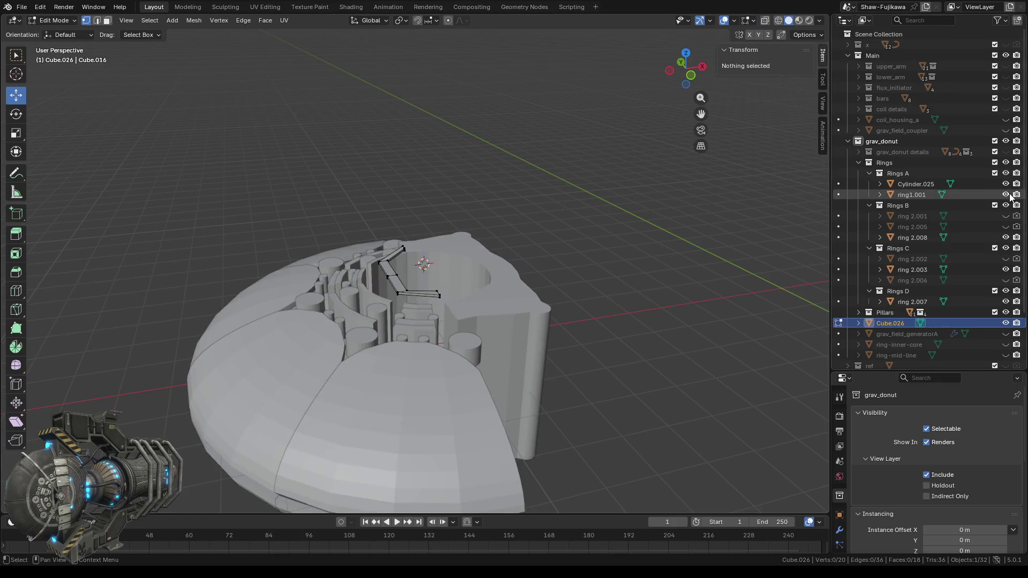
{"action": "left_click", "coordinate": [1006, 152]}
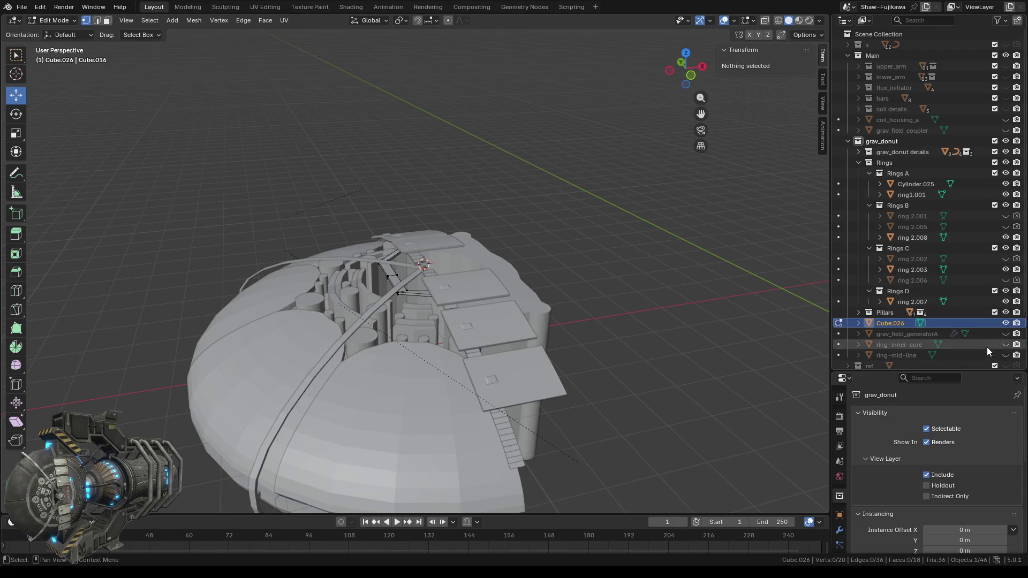
{"action": "left_click", "coordinate": [1006, 335]}
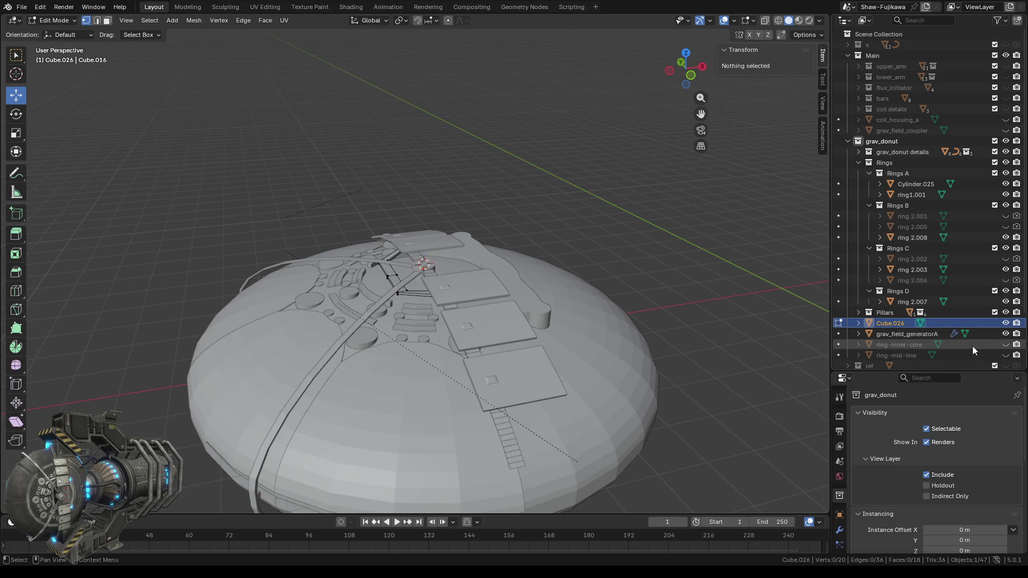
{"action": "left_click", "coordinate": [1006, 120]}
{"action": "left_click", "coordinate": [1006, 131]}
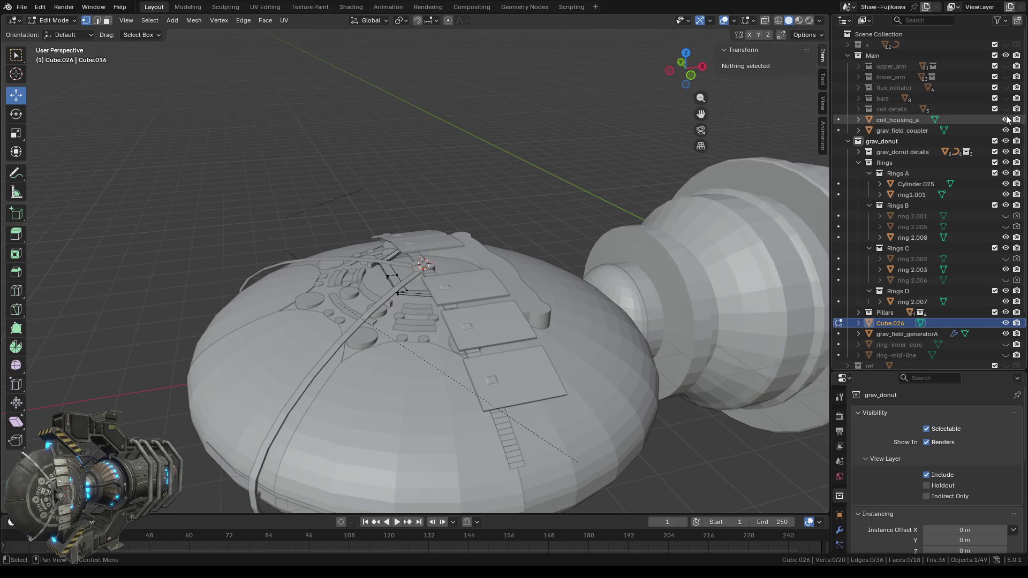
- Unhide coil details, bars, flux_initiator, Flowing connection pipes_ALL and Hose_mounts_ALL, then return to Object Mode
{"action": "left_click", "coordinate": [1006, 109]}
{"action": "left_click", "coordinate": [1005, 99]}
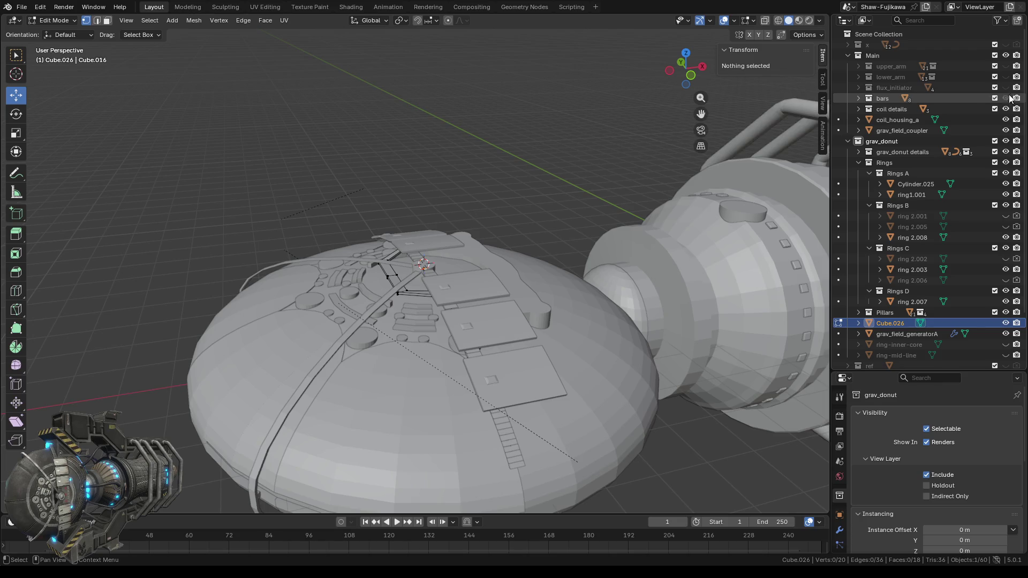
{"action": "left_click", "coordinate": [1006, 88]}
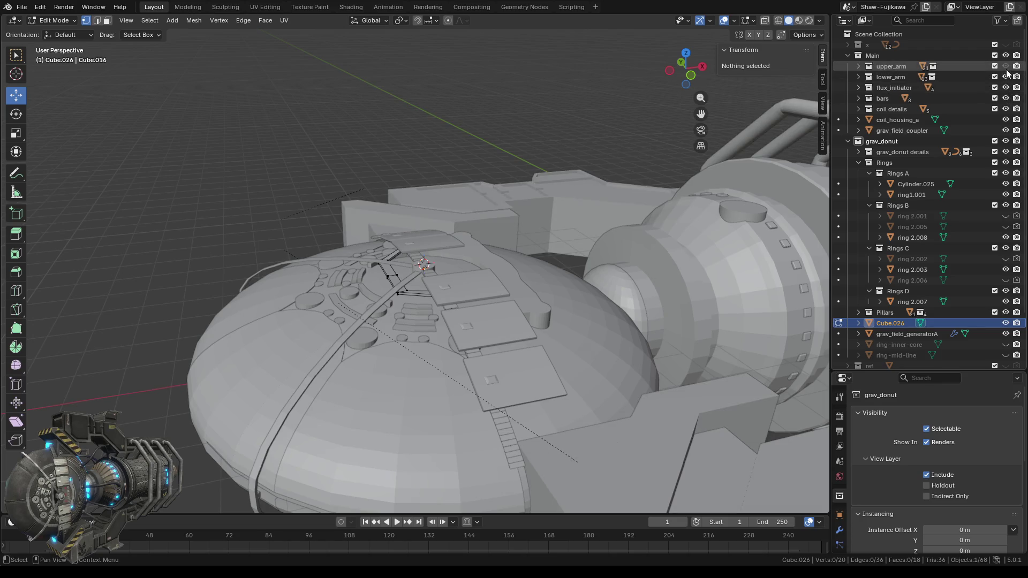
{"action": "scroll", "coordinate": [958, 241], "scroll_direction": "down", "scroll_amount": 3}
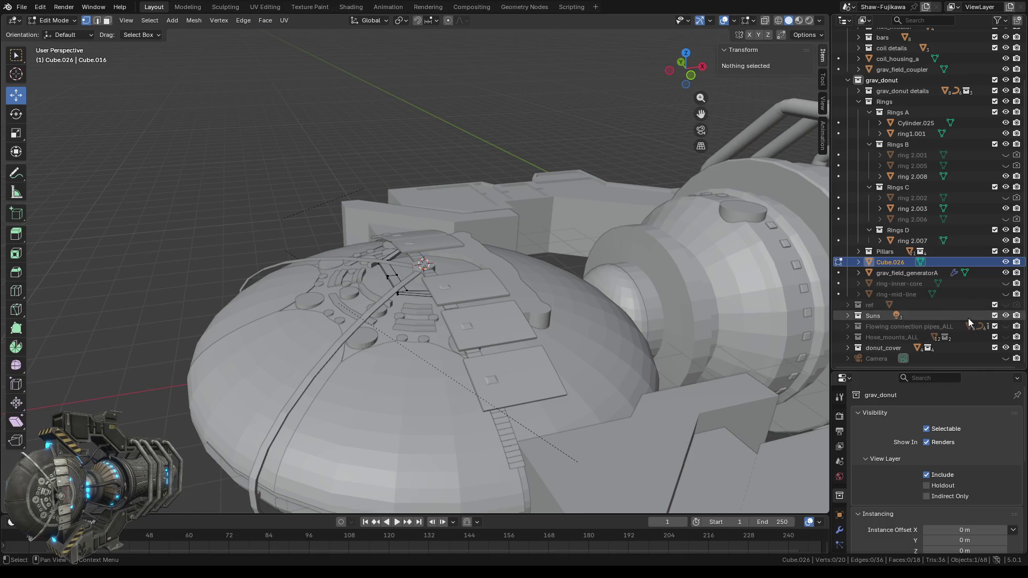
{"action": "left_click", "coordinate": [1006, 326]}
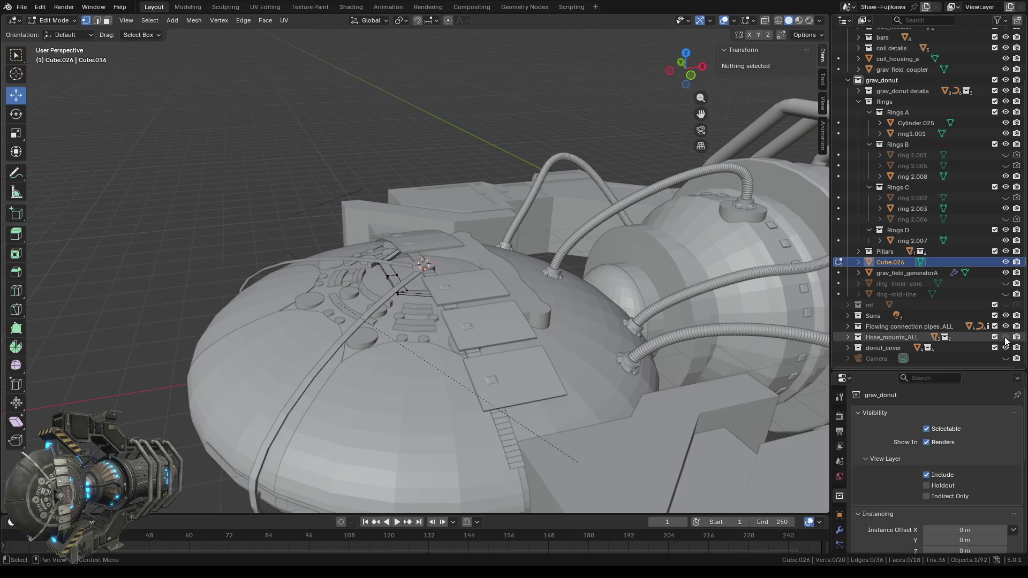
{"action": "left_click", "coordinate": [1006, 338]}
{"action": "scroll", "coordinate": [532, 323], "scroll_direction": "down", "scroll_amount": 3}
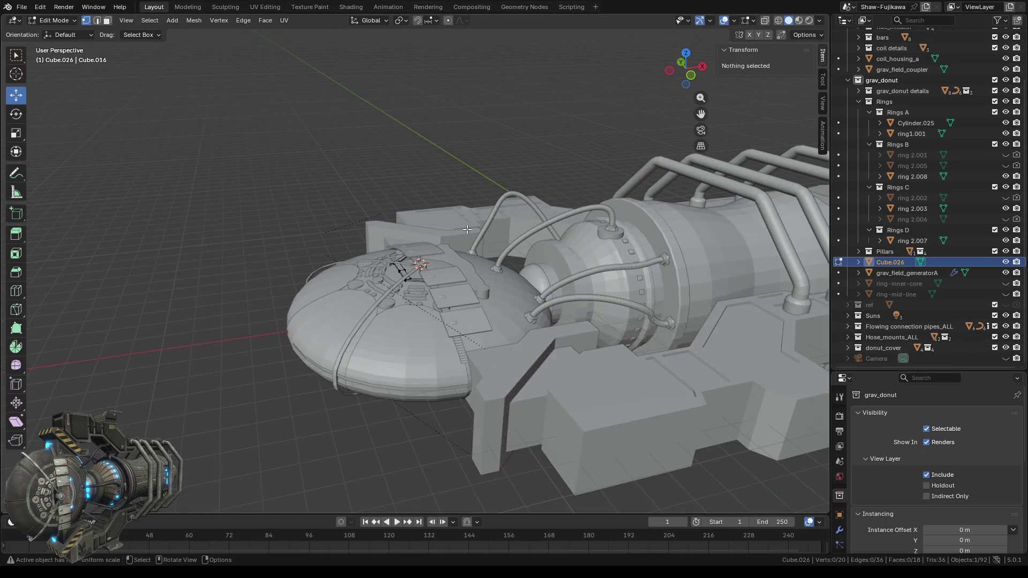
{"action": "middle_click_drag", "start_coordinate": [467, 229], "coordinate": [263, 221]}
{"action": "key", "text": "Tab"}
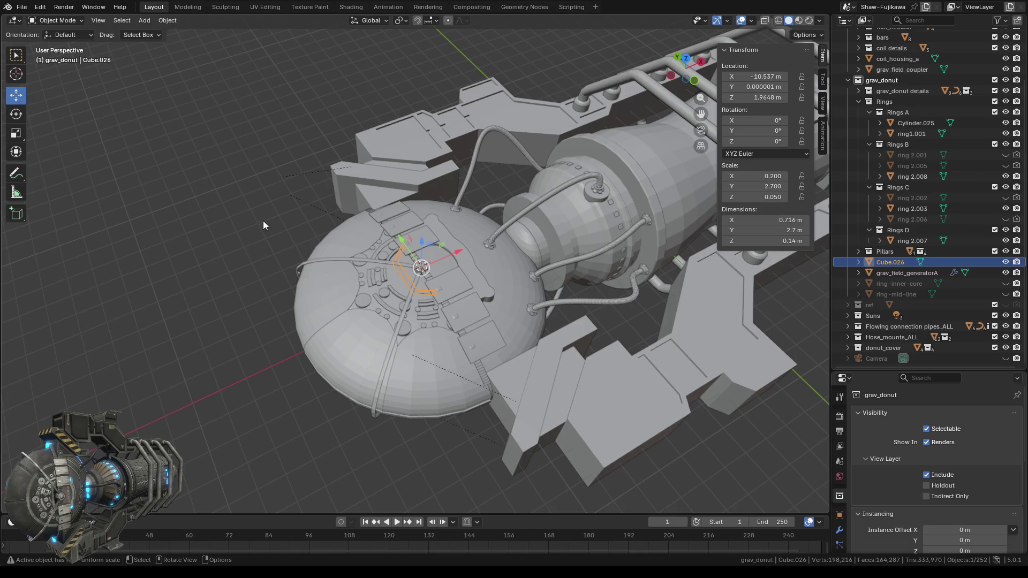
- Deselect everything and orbit and zoom around the donut to inspect it from several angles
{"action": "left_click", "coordinate": [254, 322]}
{"action": "mouse_move", "coordinate": [252, 382]}
{"action": "middle_mouse_down"}
{"action": "mouse_move", "coordinate": [391, 435]}
{"action": "mouse_move", "coordinate": [320, 446]}
{"action": "mouse_move", "coordinate": [368, 384]}
{"action": "middle_mouse_up"}
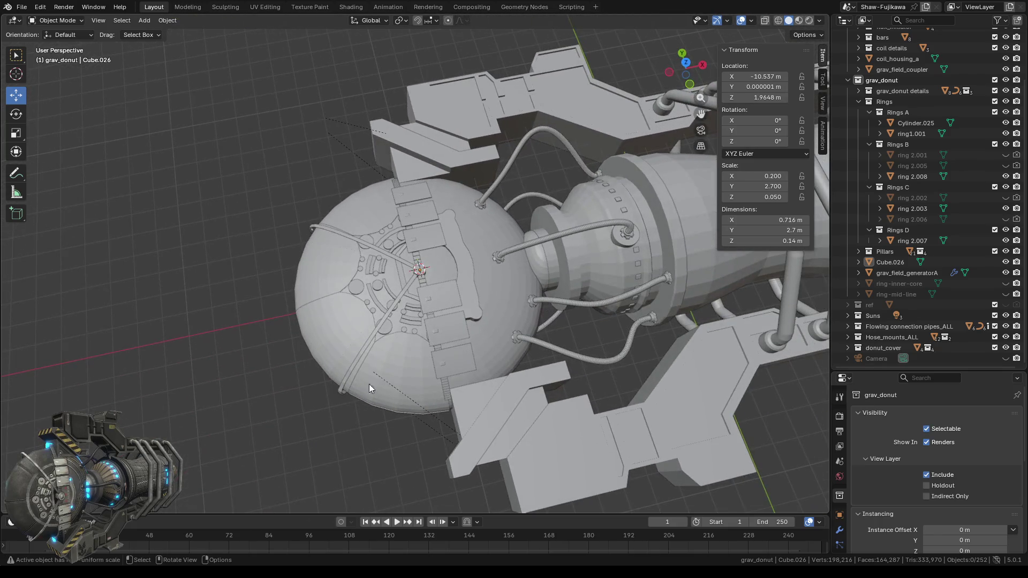
{"action": "scroll", "coordinate": [400, 240], "scroll_direction": "up", "scroll_amount": 4}
{"action": "mouse_move", "coordinate": [336, 294]}
{"action": "middle_mouse_down"}
{"action": "mouse_move", "coordinate": [397, 341]}
{"action": "mouse_move", "coordinate": [349, 342]}
{"action": "mouse_move", "coordinate": [384, 320]}
{"action": "middle_mouse_up"}
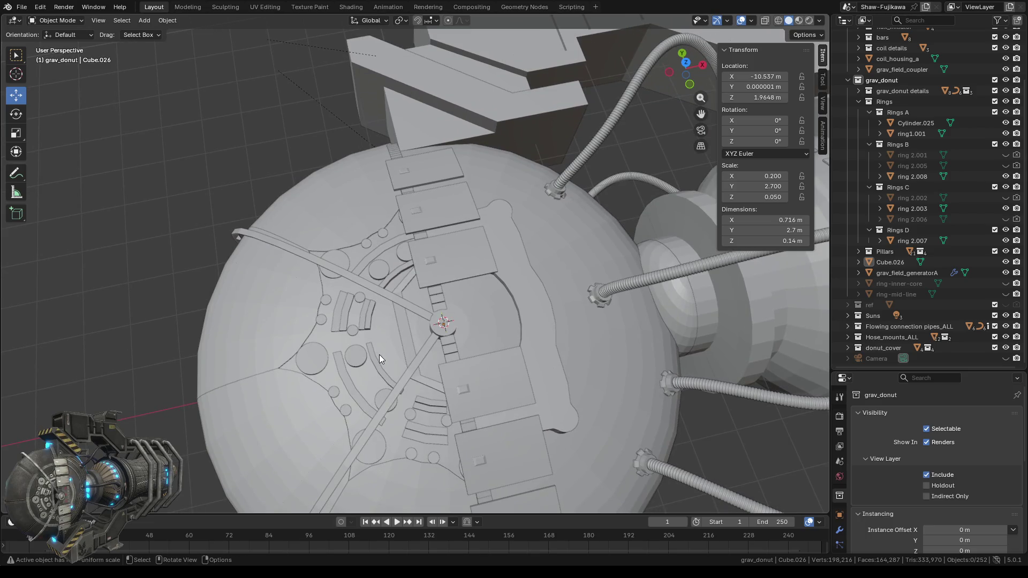
{"action": "mouse_move", "coordinate": [430, 307]}
{"action": "middle_mouse_down"}
{"action": "mouse_move", "coordinate": [384, 353]}
{"action": "mouse_move", "coordinate": [451, 339]}
{"action": "mouse_move", "coordinate": [461, 276]}
{"action": "mouse_move", "coordinate": [493, 297]}
{"action": "mouse_move", "coordinate": [348, 307]}
{"action": "mouse_move", "coordinate": [345, 353]}
{"action": "middle_mouse_up"}
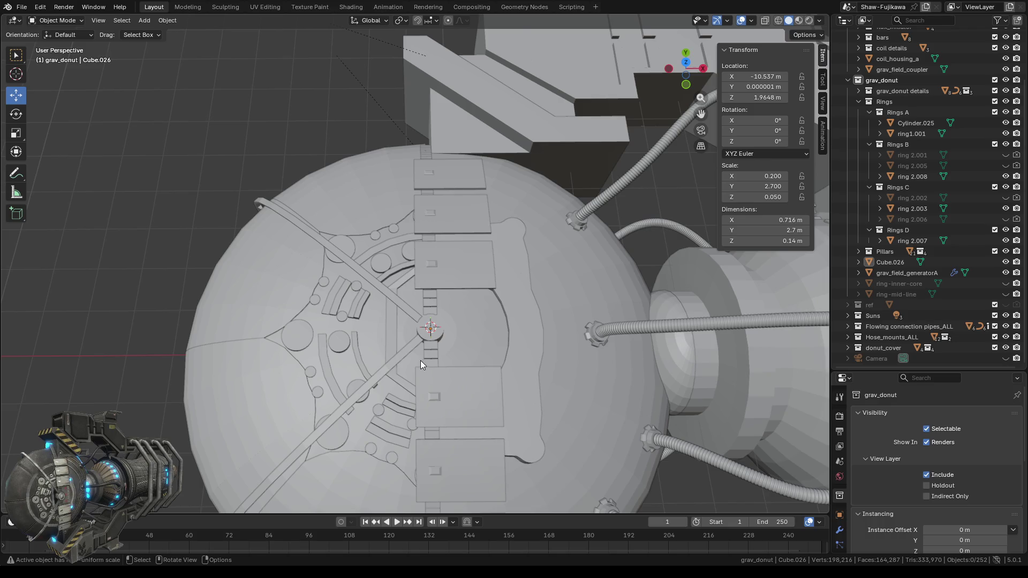
{"action": "scroll", "coordinate": [420, 360], "scroll_direction": "up", "scroll_amount": 1}
{"action": "scroll", "coordinate": [405, 348], "scroll_direction": "up", "scroll_amount": 1}
{"action": "scroll", "coordinate": [405, 347], "scroll_direction": "up", "scroll_amount": 1}
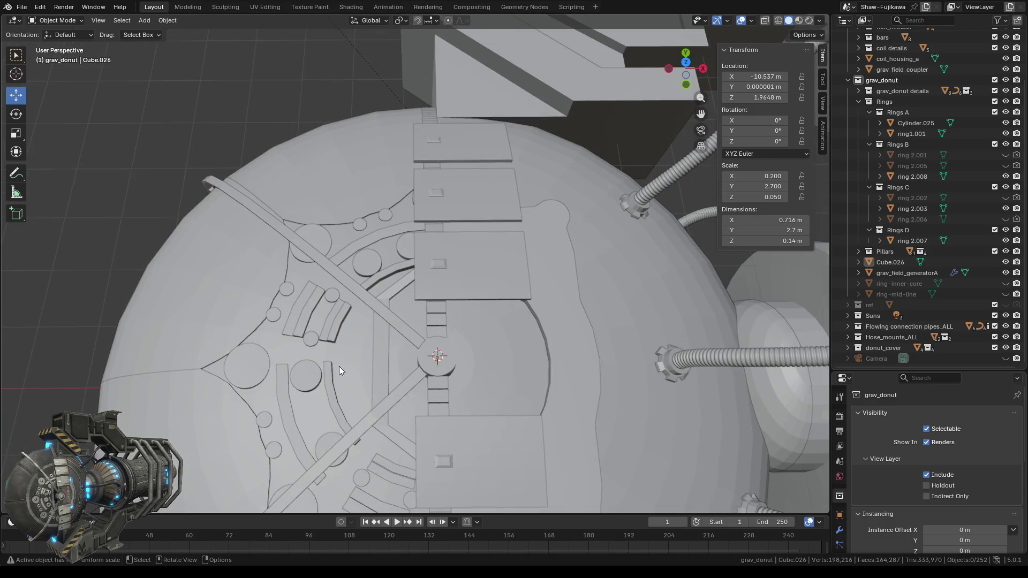
{"action": "mouse_move", "coordinate": [339, 368]}
{"action": "middle_mouse_down"}
{"action": "mouse_move", "coordinate": [339, 392]}
{"action": "mouse_move", "coordinate": [348, 374]}
{"action": "middle_mouse_up"}
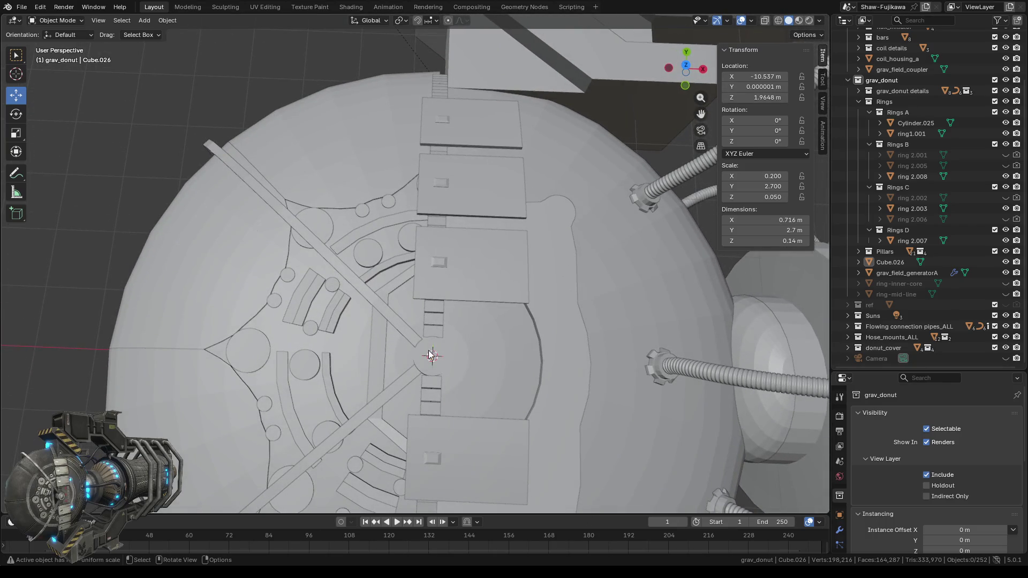
{"action": "scroll", "coordinate": [418, 351], "scroll_direction": "down", "scroll_amount": 3}
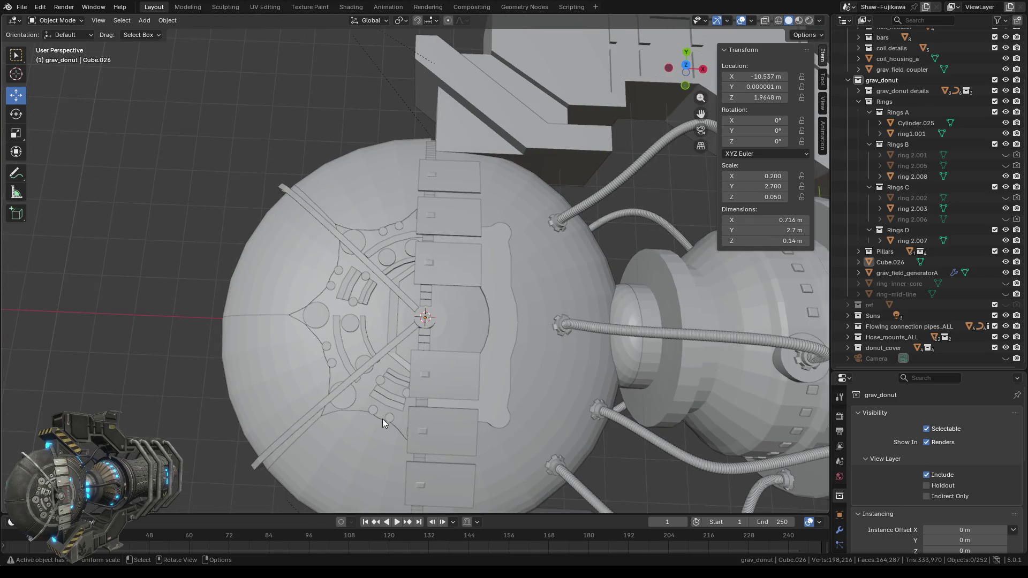
{"action": "middle_click_drag", "start_coordinate": [383, 419], "coordinate": [406, 374]}
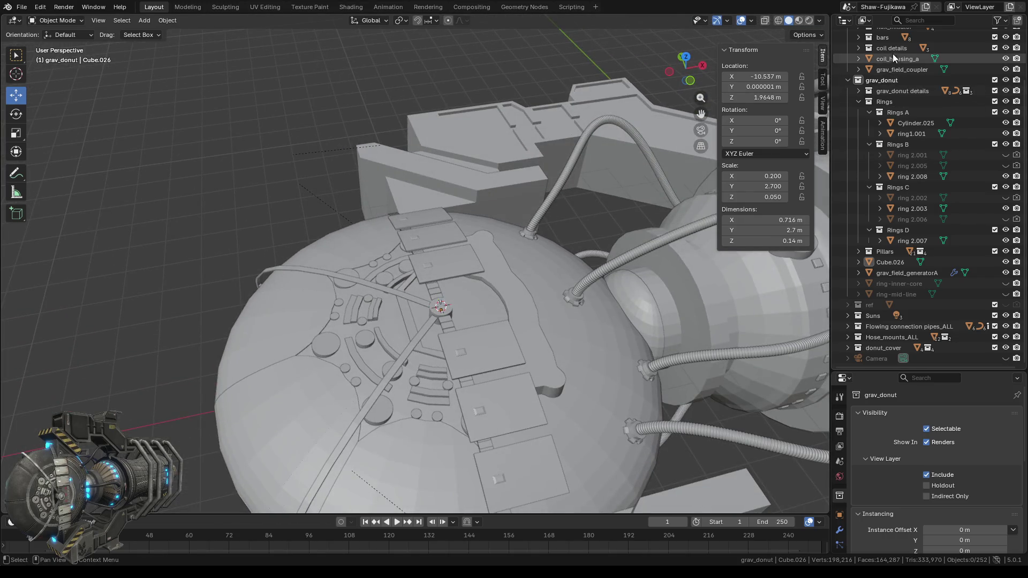
- Switch the viewport to Rendered shading and view the generator from a new angle
{"action": "left_click", "coordinate": [809, 24]}
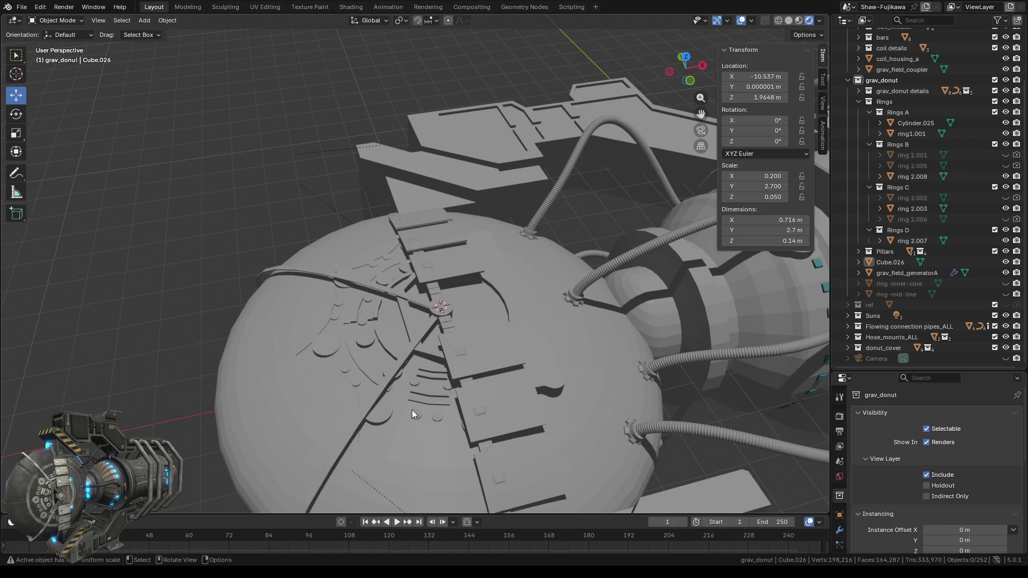
{"action": "mouse_move", "coordinate": [412, 409]}
{"action": "middle_mouse_down"}
{"action": "mouse_move", "coordinate": [325, 418]}
{"action": "mouse_move", "coordinate": [537, 390]}
{"action": "mouse_move", "coordinate": [554, 378]}
{"action": "mouse_move", "coordinate": [246, 377]}
{"action": "mouse_move", "coordinate": [298, 384]}
{"action": "mouse_move", "coordinate": [308, 291]}
{"action": "mouse_move", "coordinate": [284, 378]}
{"action": "mouse_move", "coordinate": [198, 340]}
{"action": "mouse_move", "coordinate": [190, 318]}
{"action": "mouse_move", "coordinate": [101, 311]}
{"action": "mouse_move", "coordinate": [79, 326]}
{"action": "mouse_move", "coordinate": [72, 355]}
{"action": "mouse_move", "coordinate": [169, 394]}
{"action": "mouse_move", "coordinate": [174, 381]}
{"action": "mouse_move", "coordinate": [222, 462]}
{"action": "mouse_move", "coordinate": [217, 426]}
{"action": "mouse_move", "coordinate": [179, 430]}
{"action": "mouse_move", "coordinate": [215, 433]}
{"action": "middle_mouse_up"}
{"action": "scroll", "coordinate": [298, 367], "scroll_direction": "down", "scroll_amount": 5}
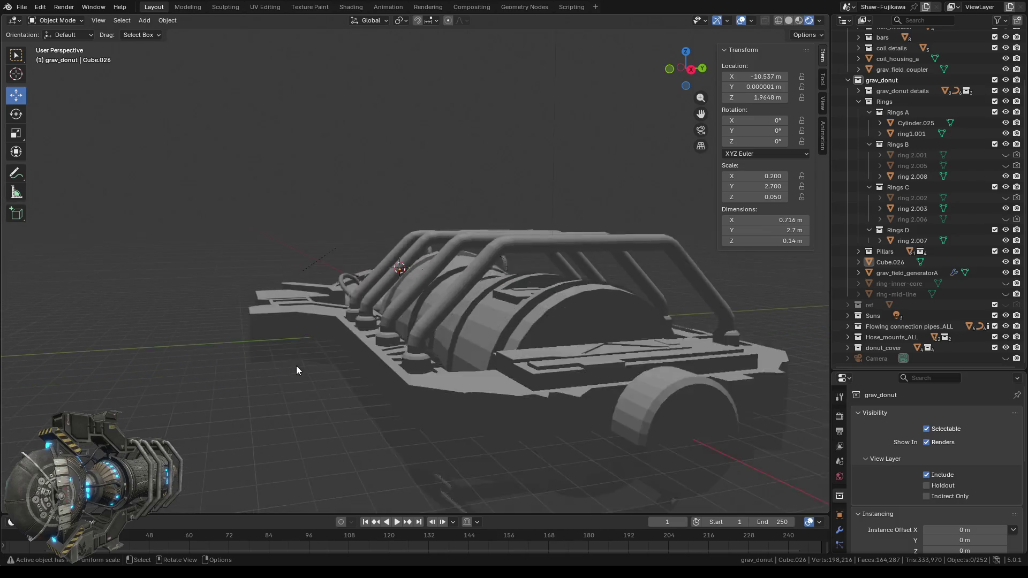
- Look through the scene's active camera via View > Cameras > Active Camera
{"action": "scroll", "coordinate": [248, 363], "scroll_direction": "down", "scroll_amount": 3}
{"action": "middle_click_drag", "start_coordinate": [248, 363], "coordinate": [341, 421]}
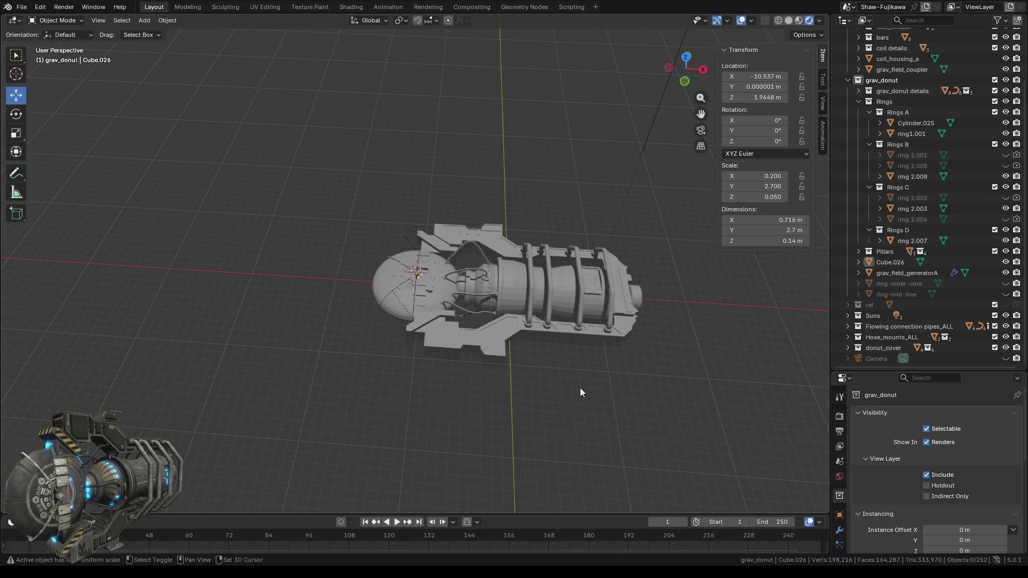
{"action": "middle_click_drag", "start_coordinate": [580, 387], "coordinate": [471, 396]}
{"action": "scroll", "coordinate": [477, 381], "scroll_direction": "up", "scroll_amount": 4}
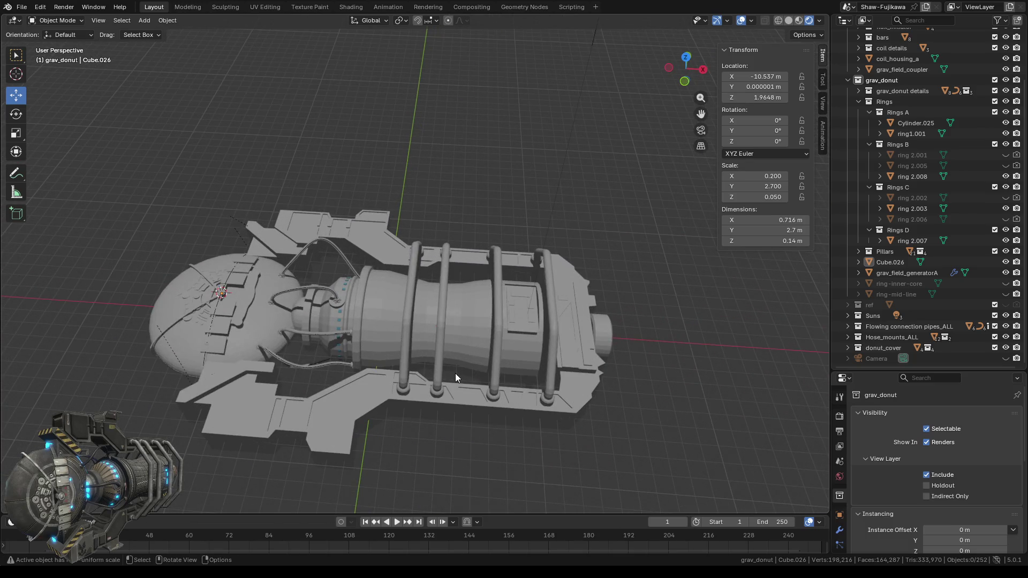
{"action": "left_click", "coordinate": [96, 23]}
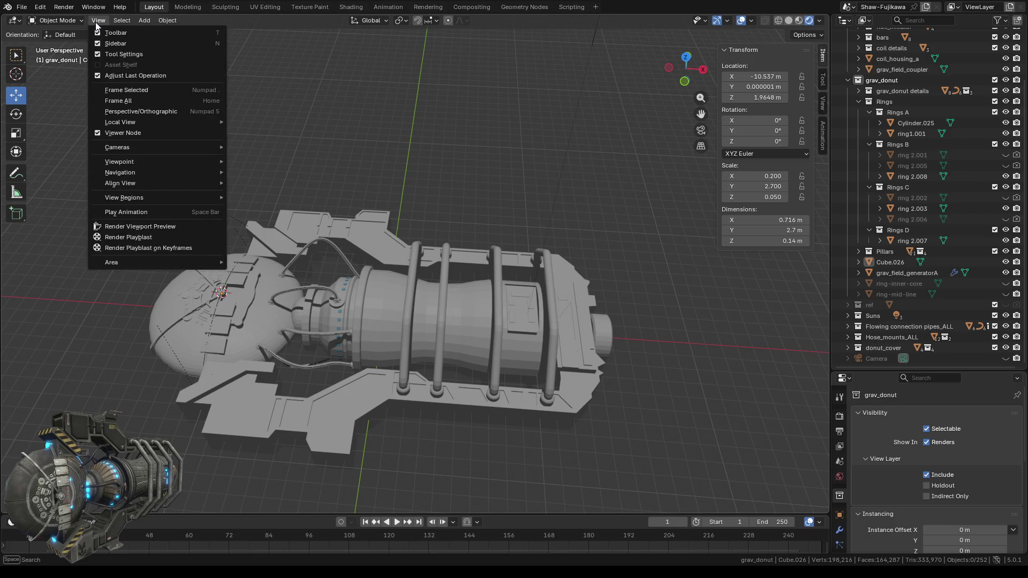
{"action": "mouse_move", "coordinate": [123, 147]}
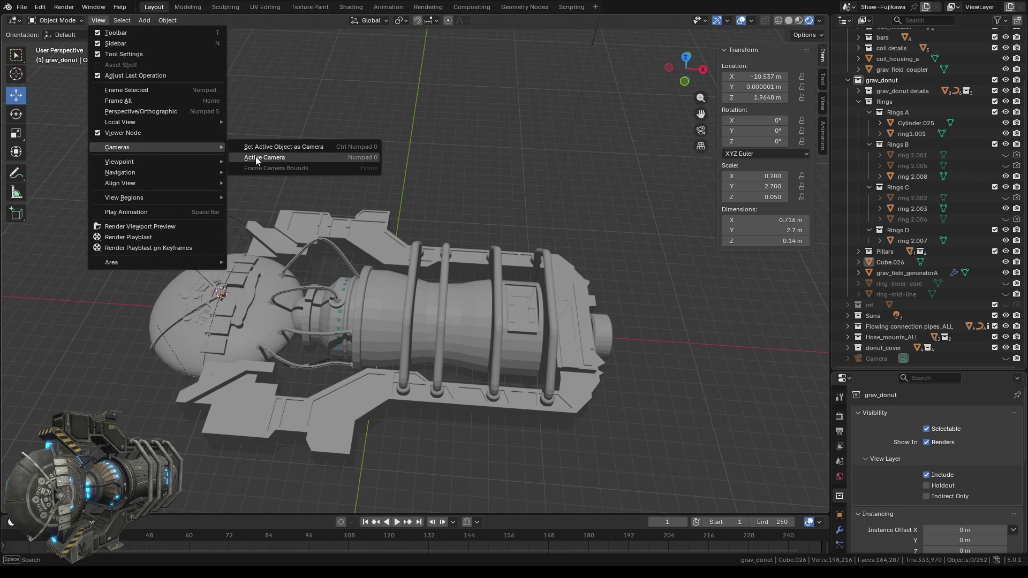
{"action": "left_click", "coordinate": [257, 158]}
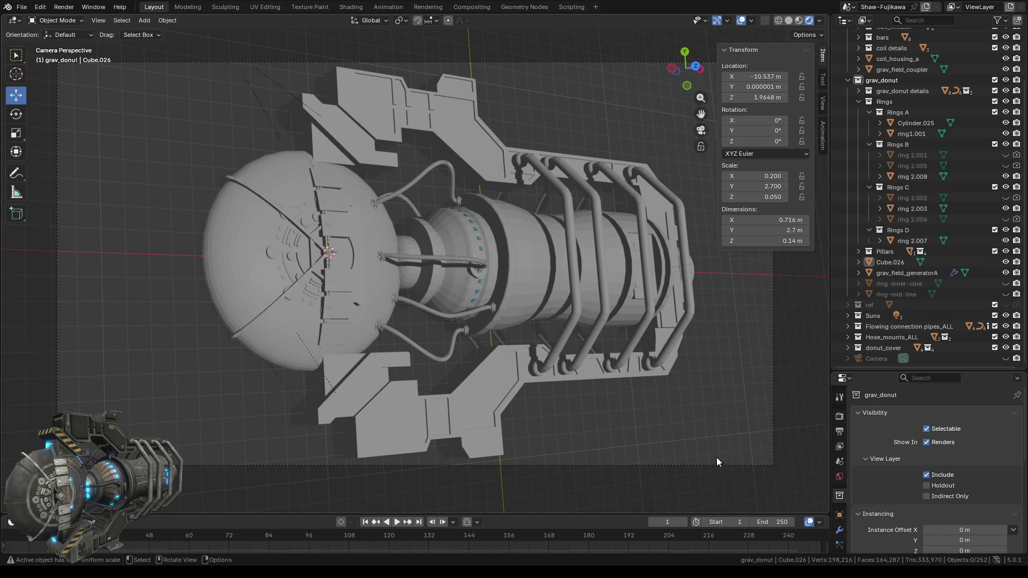
- Centre the generator in the camera view and start a Render Image still render
{"action": "scroll", "coordinate": [674, 422], "scroll_direction": "down", "scroll_amount": 2}
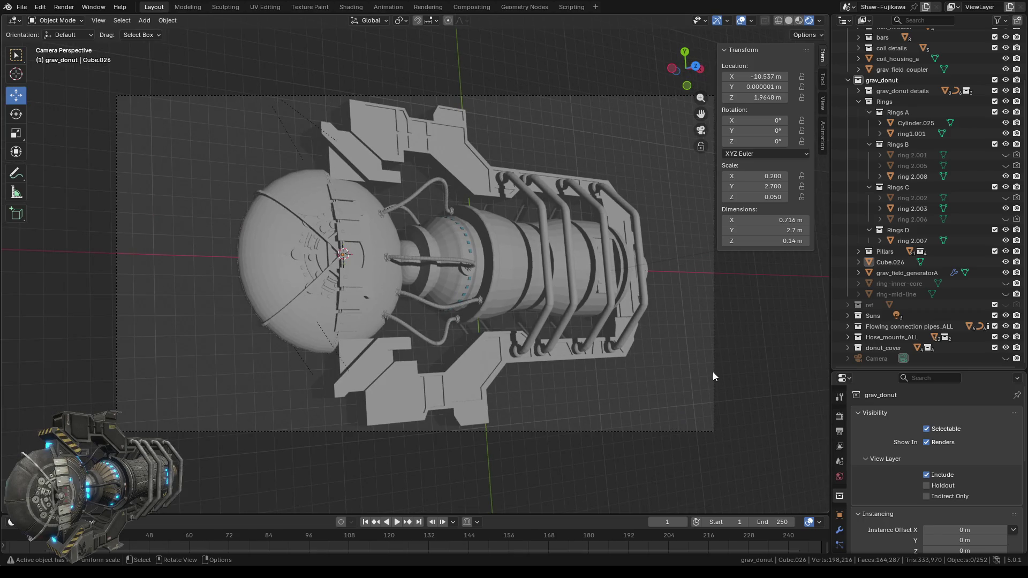
{"action": "middle_click_drag", "start_coordinate": [758, 321], "coordinate": [712, 319], "text": "shift"}
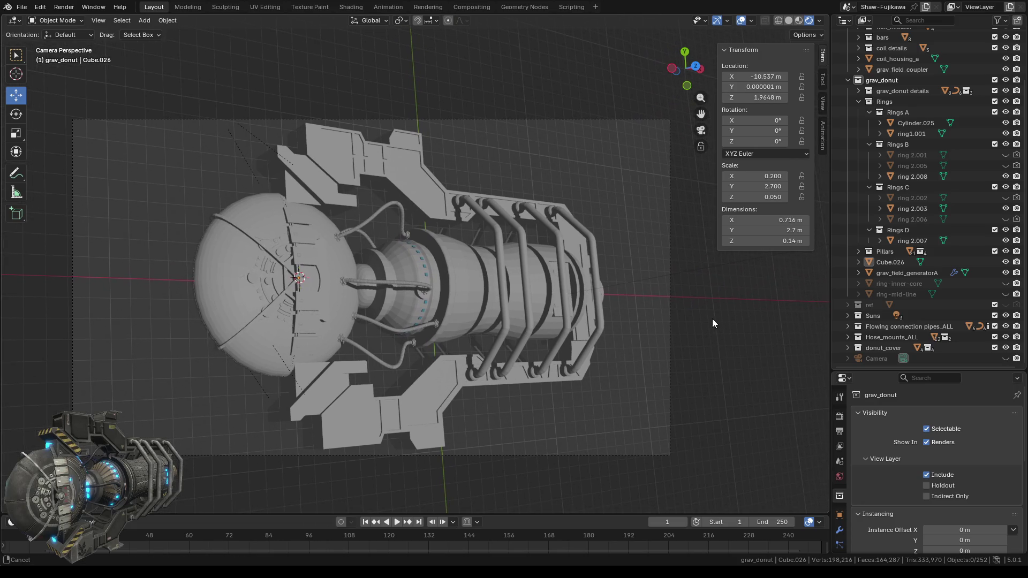
{"action": "left_click", "coordinate": [60, 8]}
{"action": "left_click", "coordinate": [67, 11]}
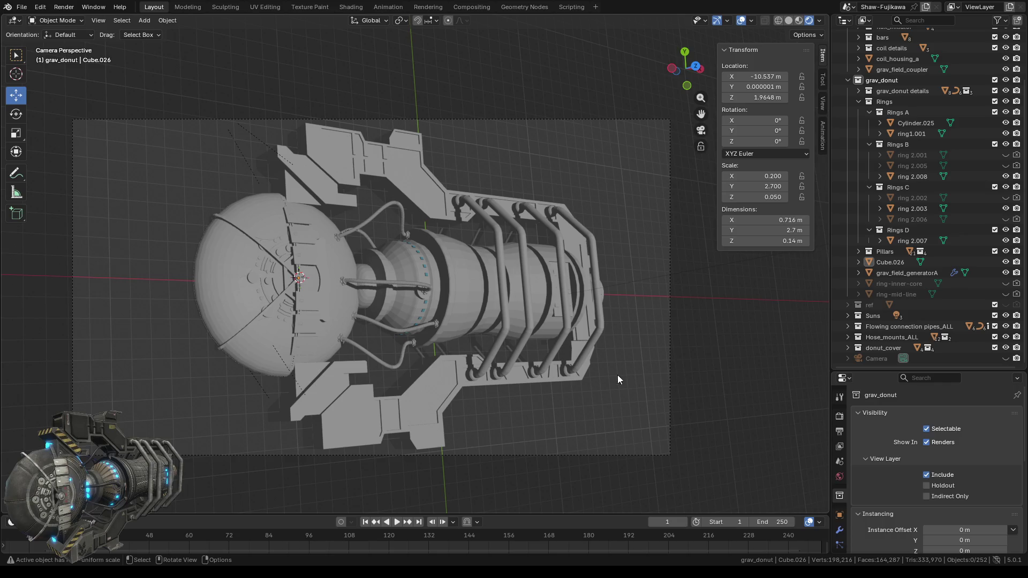
{"action": "left_click", "coordinate": [64, 7]}
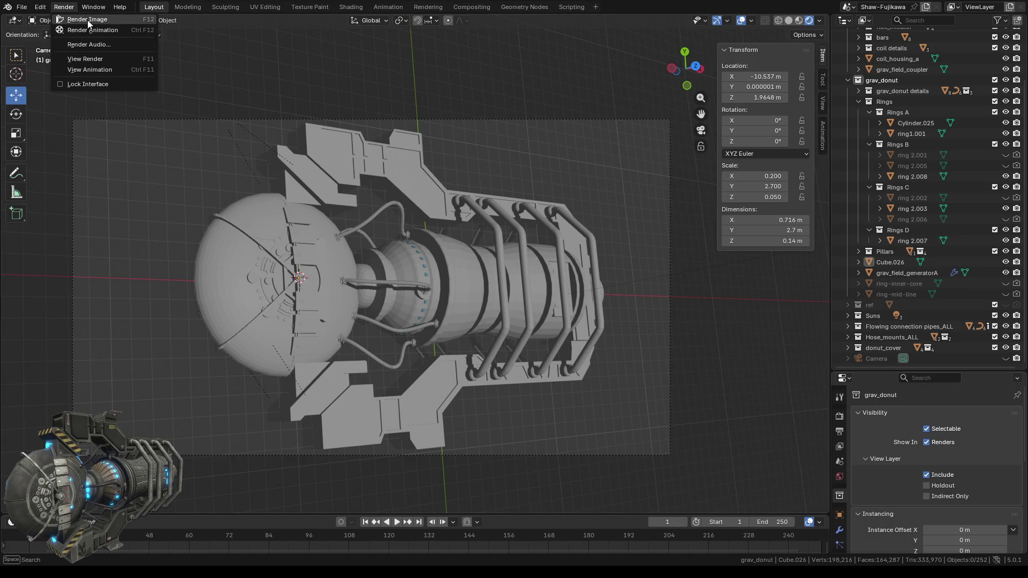
{"action": "left_click", "coordinate": [88, 20]}
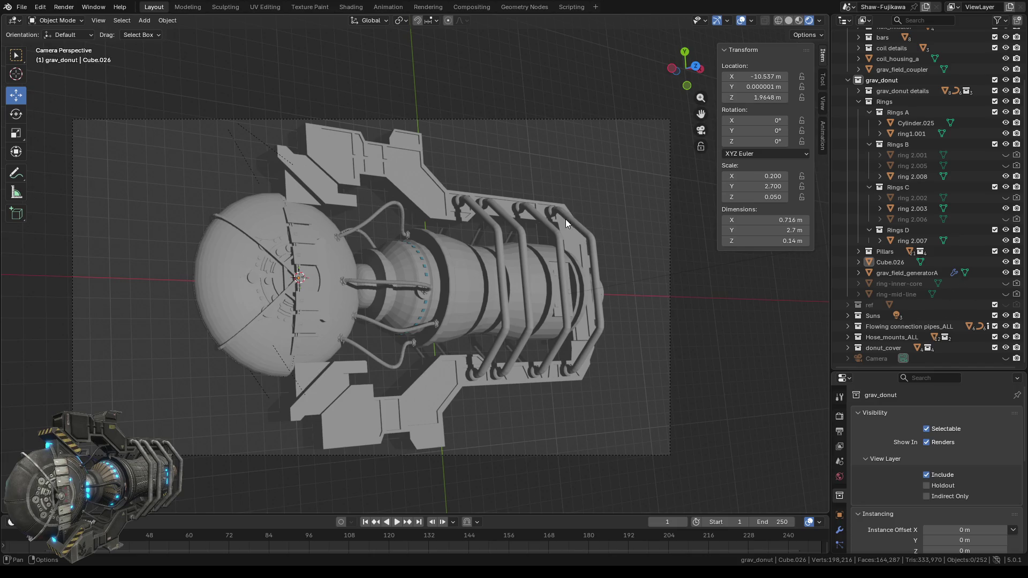
- Expand Hose_mounts_ALL and Hose_mounts(Coil Housing) to list the Hose_mount objects, zooming into the hoses
{"action": "left_click", "coordinate": [847, 337]}
{"action": "scroll", "coordinate": [884, 326], "scroll_direction": "down", "scroll_amount": 1}
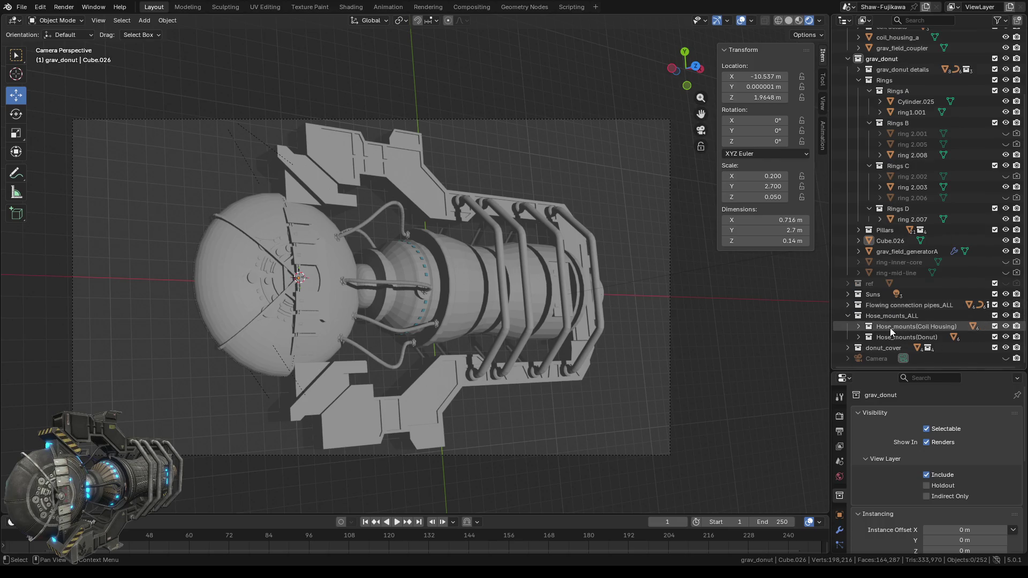
{"action": "scroll", "coordinate": [432, 293], "scroll_direction": "up", "scroll_amount": 3}
{"action": "scroll", "coordinate": [432, 294], "scroll_direction": "up", "scroll_amount": 5}
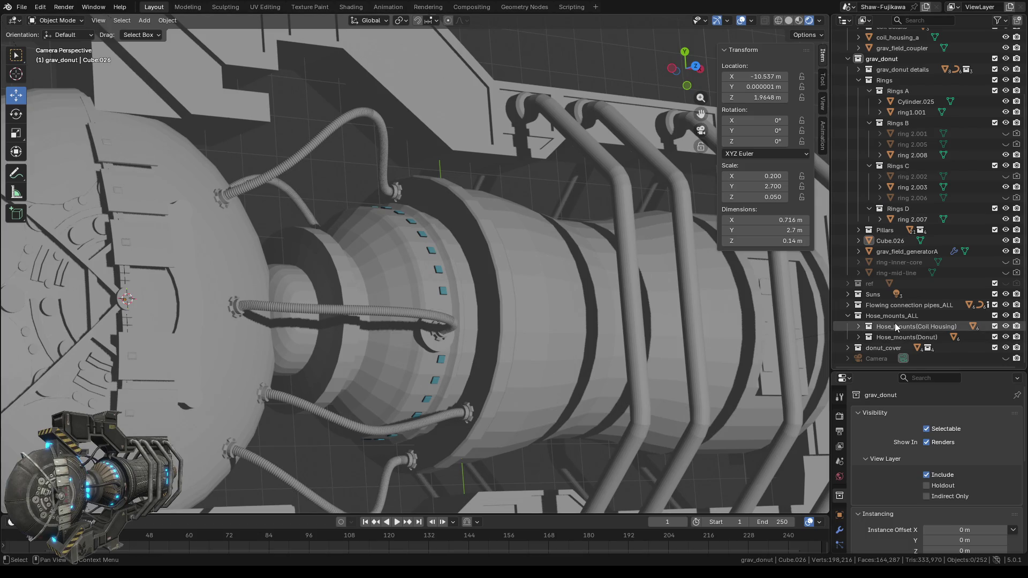
{"action": "left_click", "coordinate": [859, 326]}
{"action": "scroll", "coordinate": [906, 290], "scroll_direction": "down", "scroll_amount": 3}
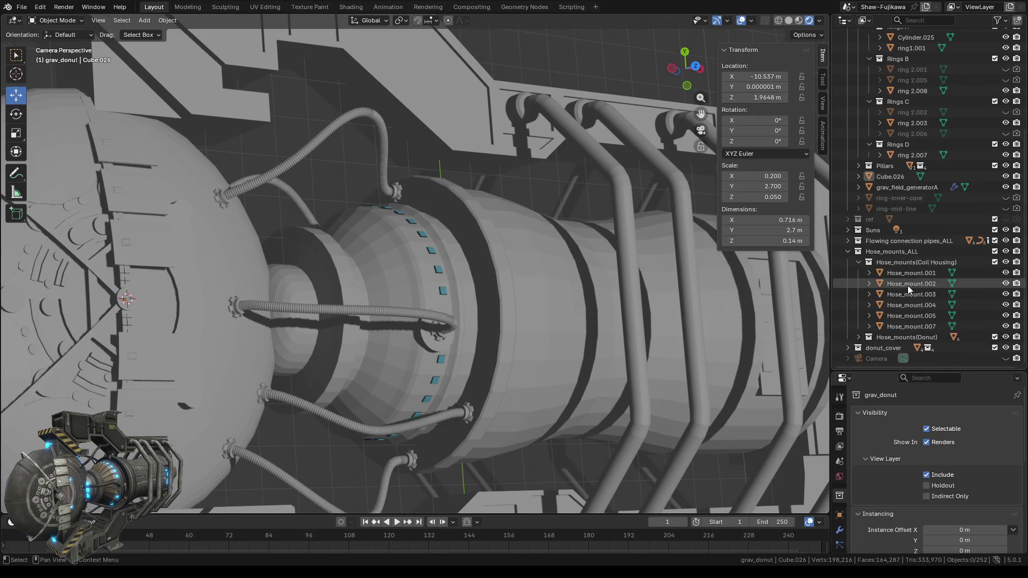